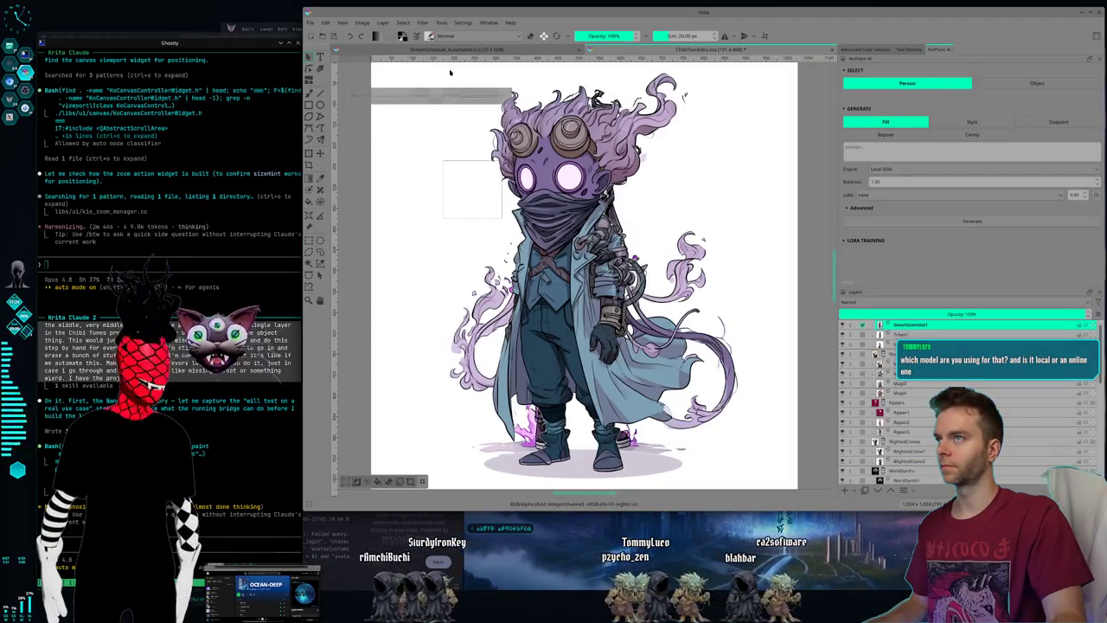
Close the StreamSchedule_Automated.kra tab, leaving ChibiTownEdits.kra as the only open document.
{"action": "left_click", "coordinate": [580, 50]}
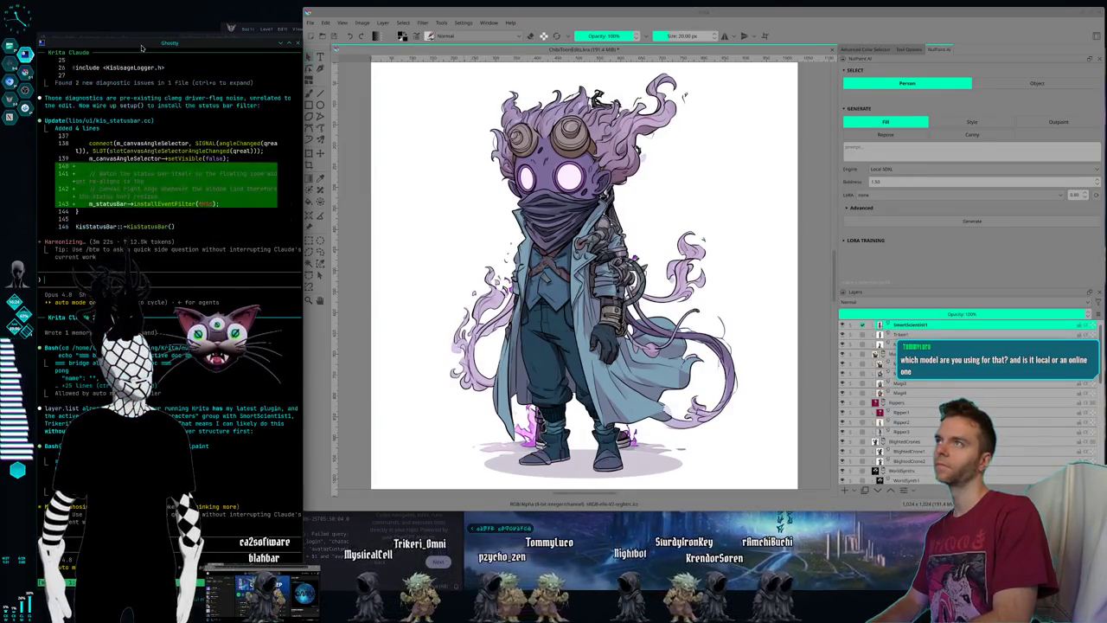
Visit the assistant-terminal desktop, then return to the desktop with the artwork.
{"action": "key", "text": "ctrl+F2"}
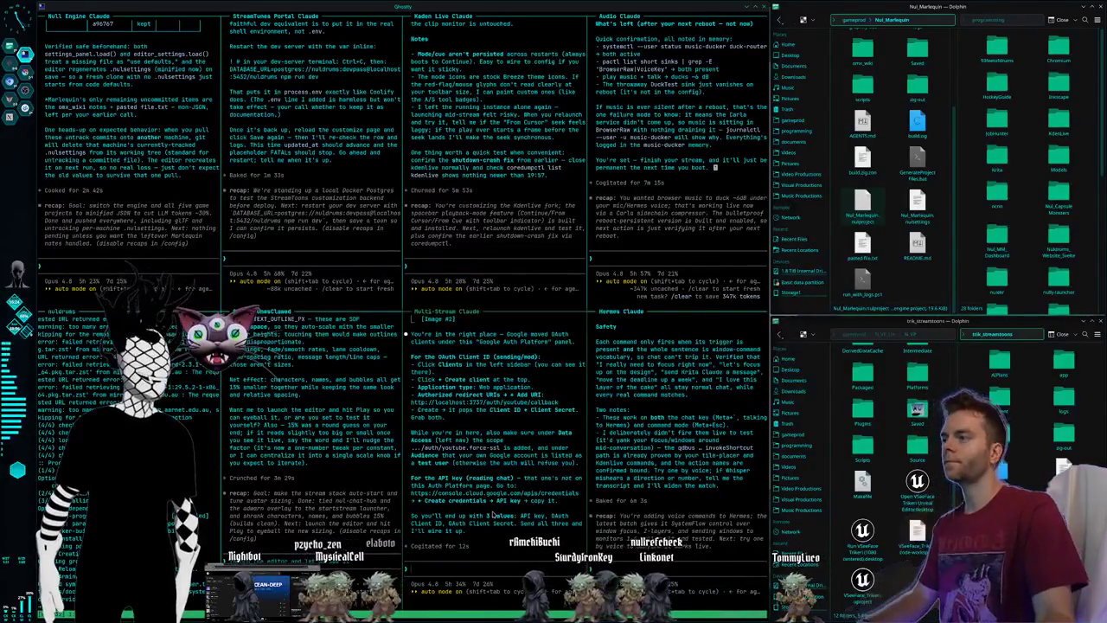
{"action": "key", "text": "super+2"}
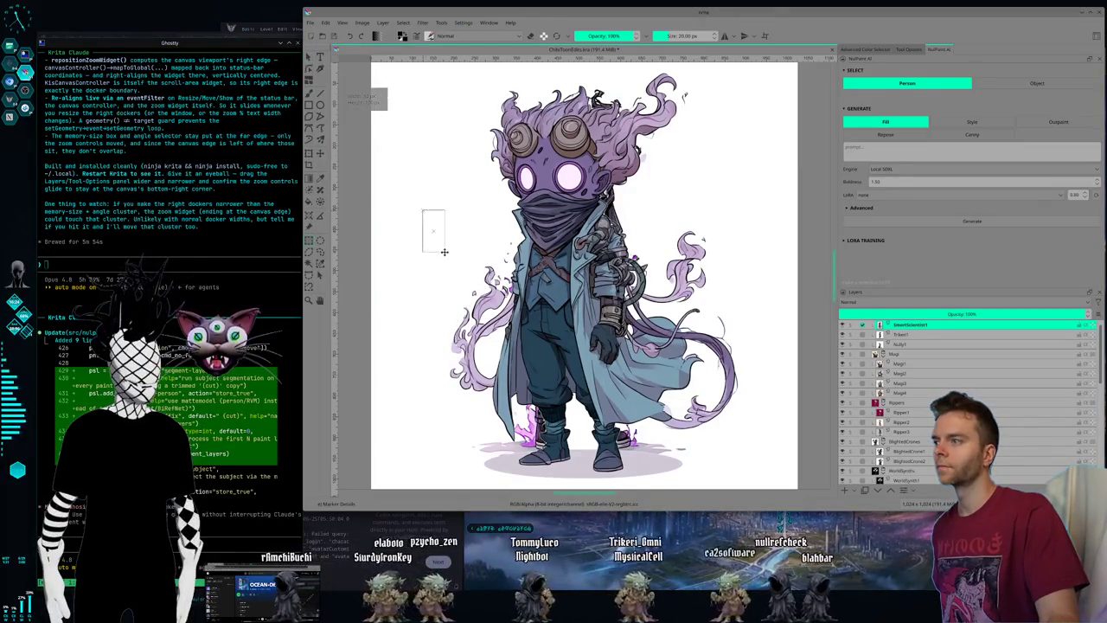
Drag a small selection left of the cloaked figure, then box the figure's left half.
{"action": "left_click_drag", "start_coordinate": [423, 209], "coordinate": [445, 251]}
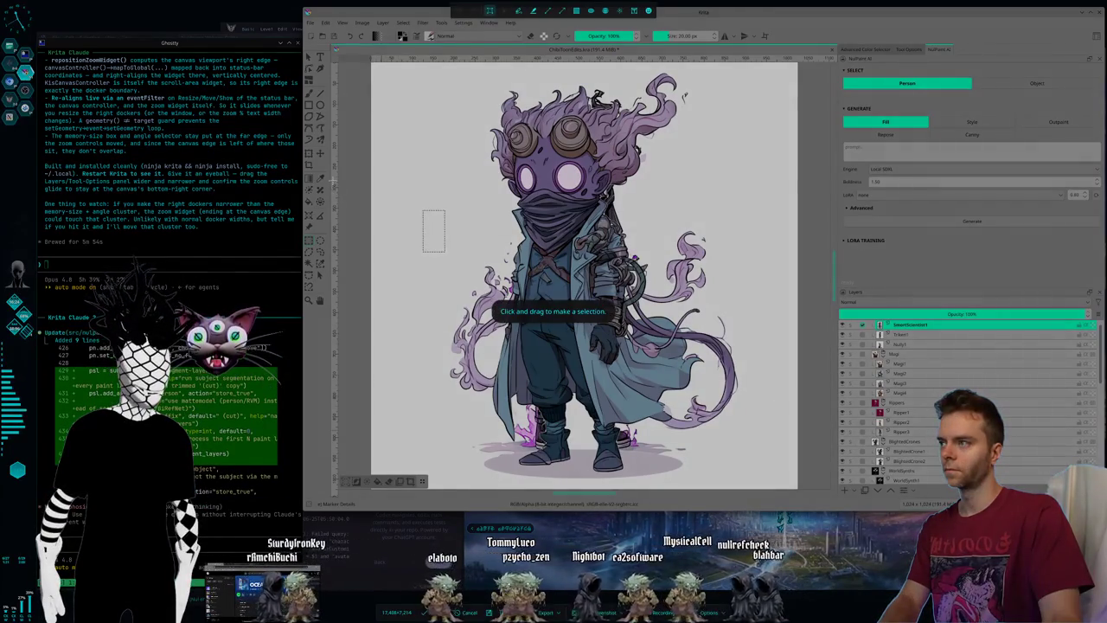
{"action": "mouse_move", "coordinate": [333, 182]}
{"action": "left_mouse_down"}
{"action": "mouse_move", "coordinate": [548, 447]}
{"action": "mouse_move", "coordinate": [813, 514]}
{"action": "left_mouse_up"}
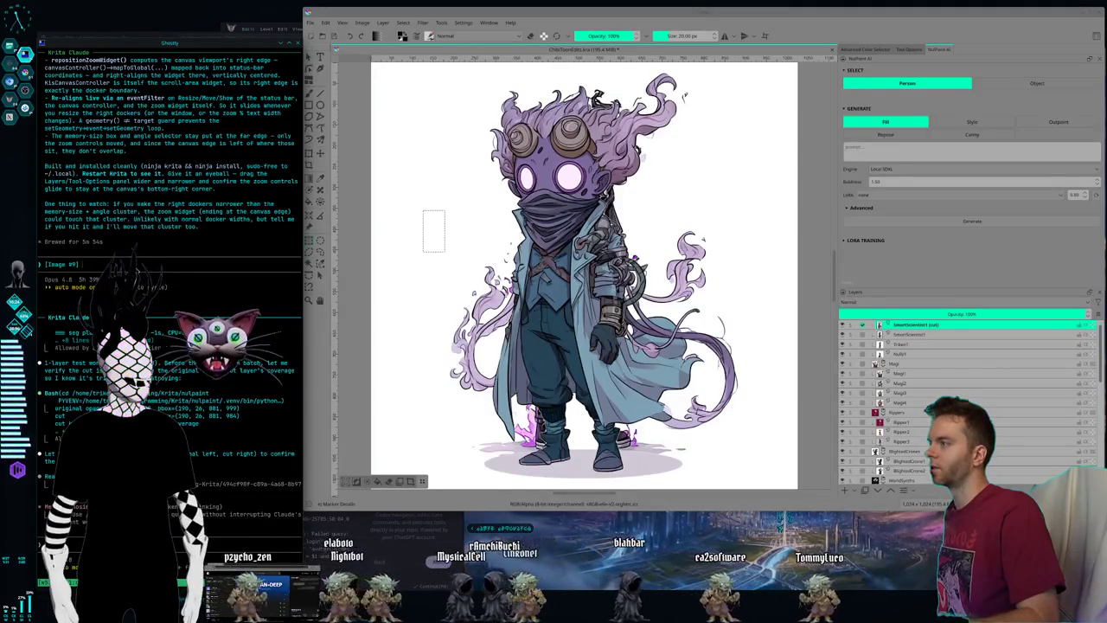
Submit the dictated request to the assistant and move to the terminals desktop.
{"action": "key", "text": "Return"}
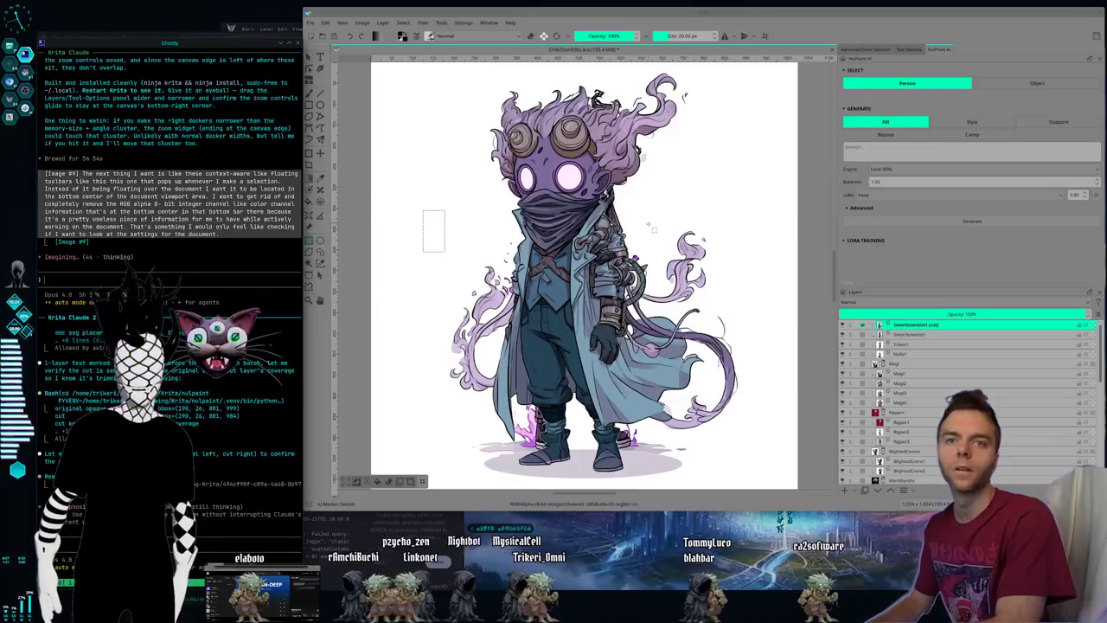
{"action": "key", "text": "ctrl+F2"}
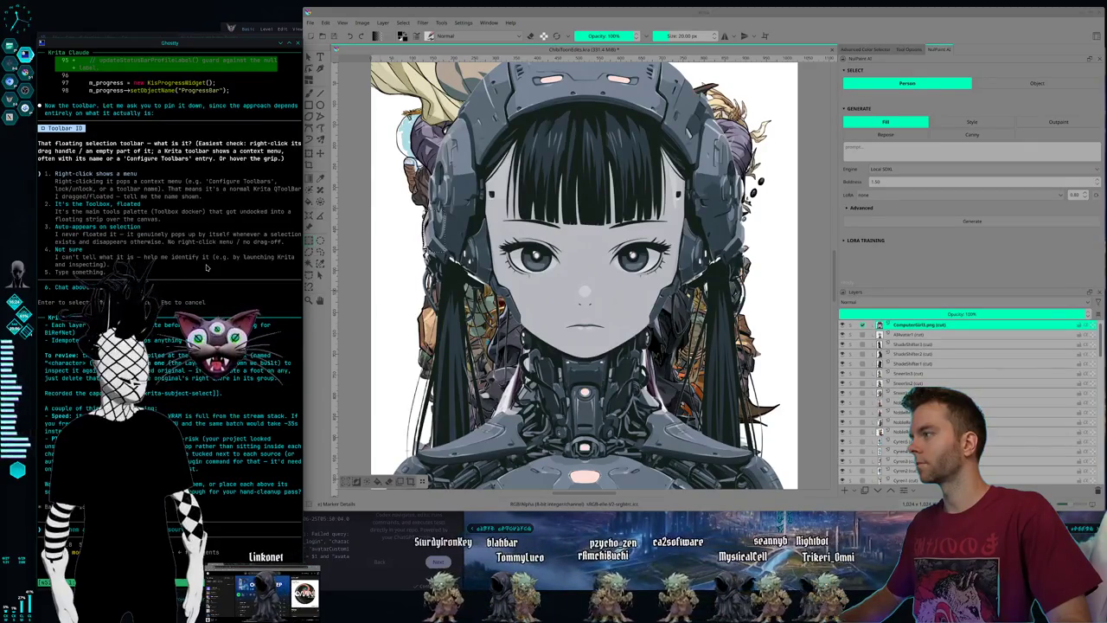
Answer the assistant with option 3, dismiss the launcher, interrupt it, and change workspaces.
{"action": "key", "text": "3"}
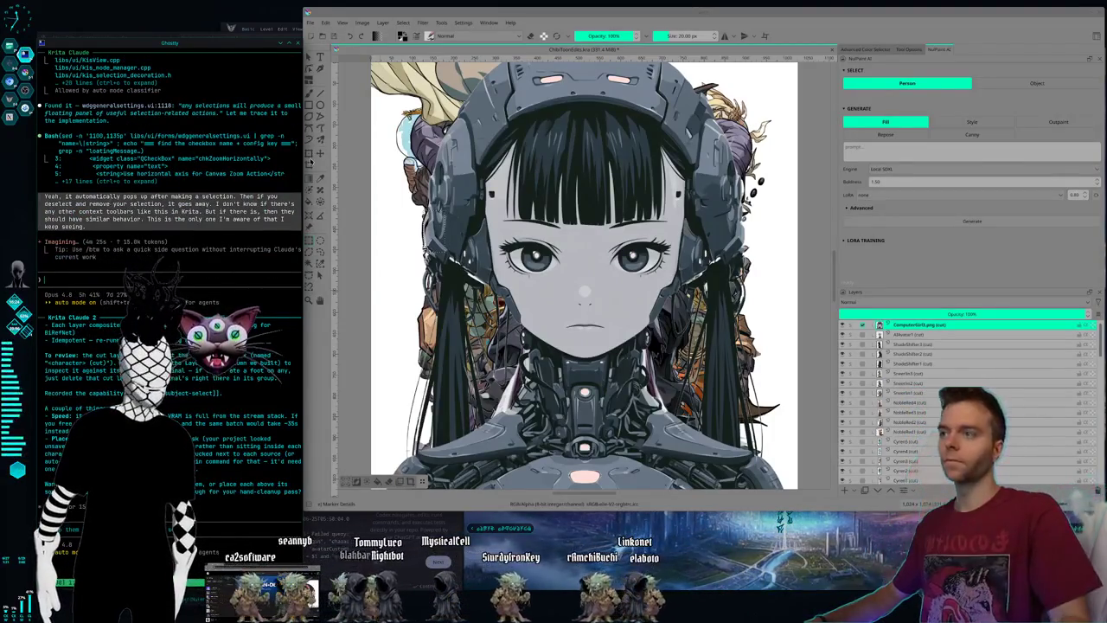
{"action": "key", "text": "alt+space"}
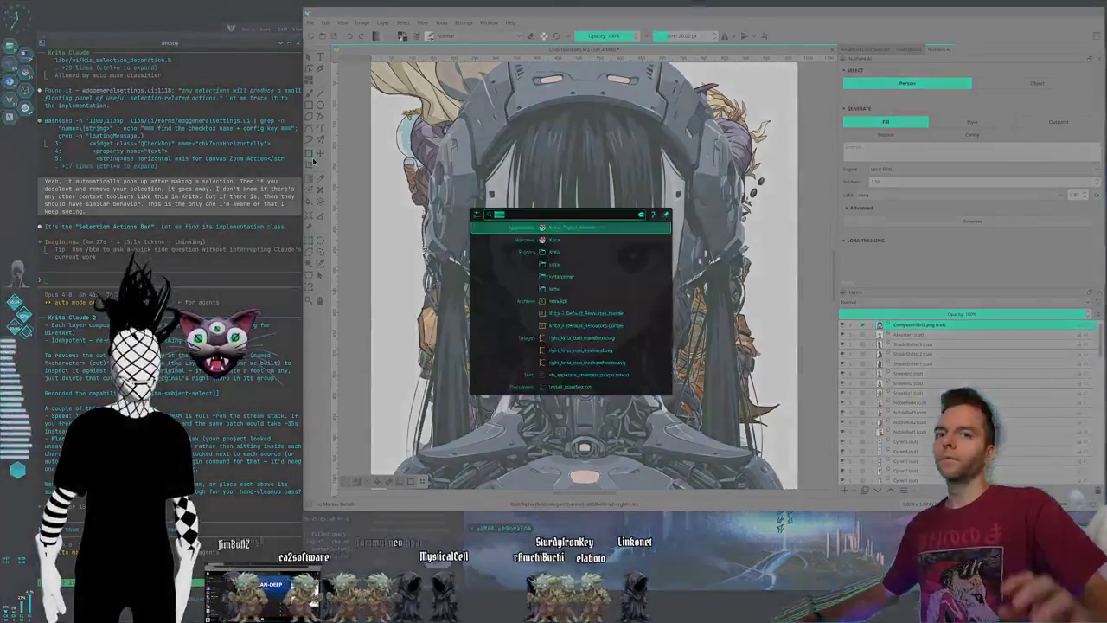
{"action": "key", "text": "Escape"}
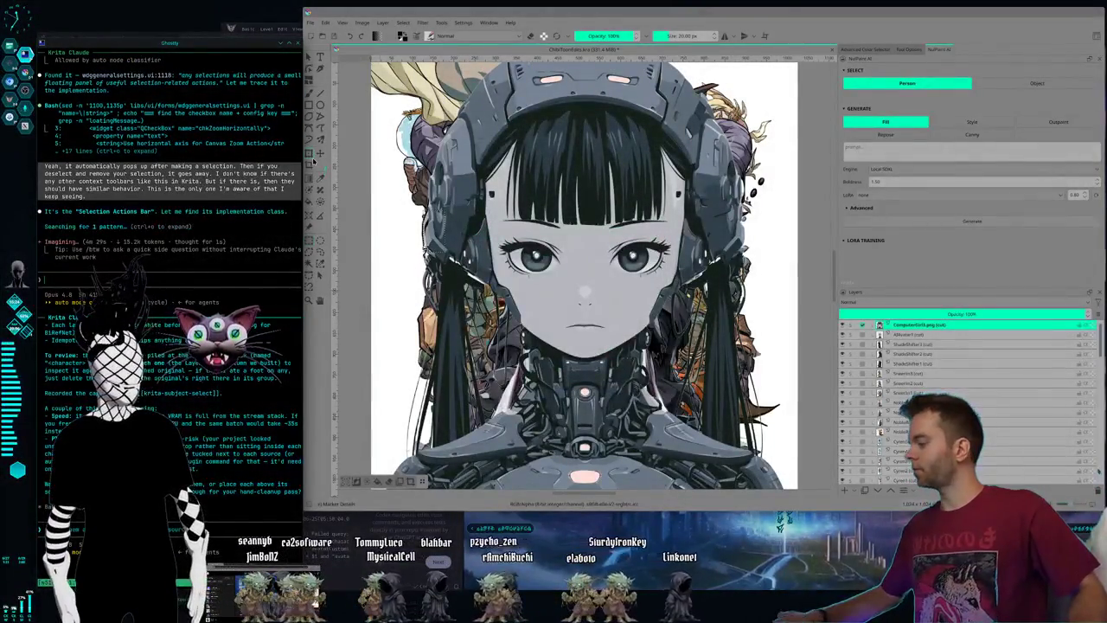
{"action": "key", "text": "Escape"}
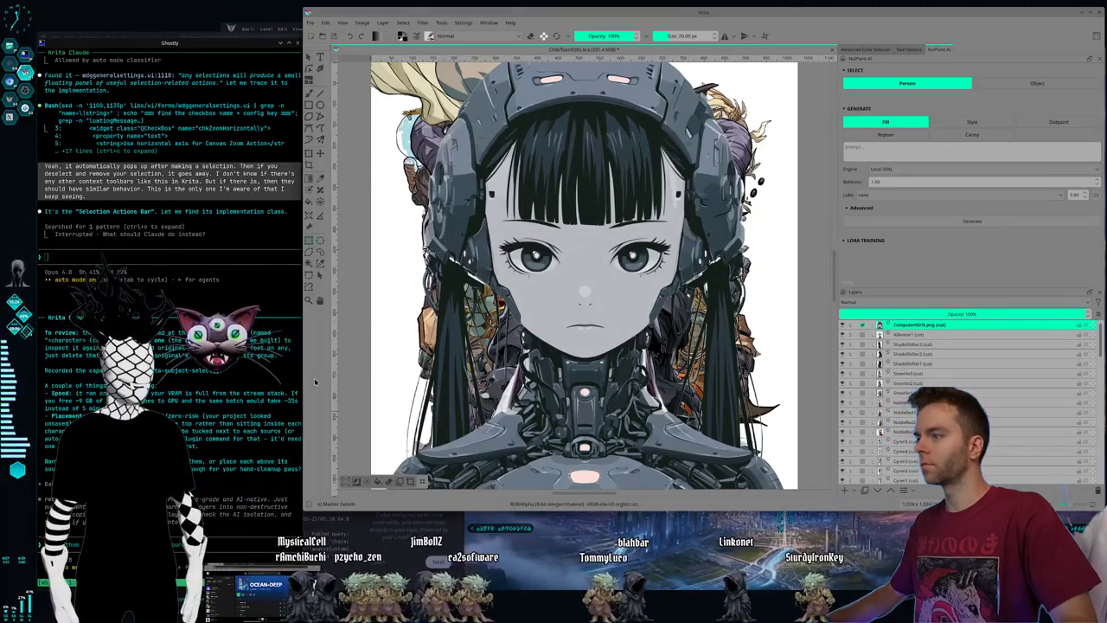
{"action": "key", "text": "super+2"}
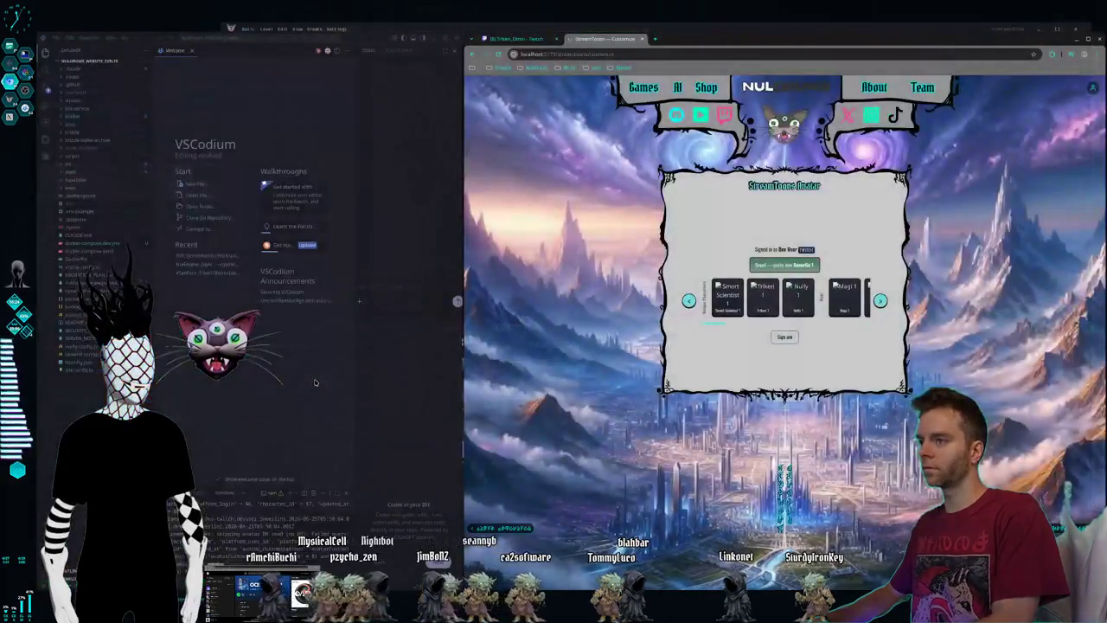
Switch to the desktop of tiled assistant terminals and Dolphin windows.
{"action": "key", "text": "super+1"}
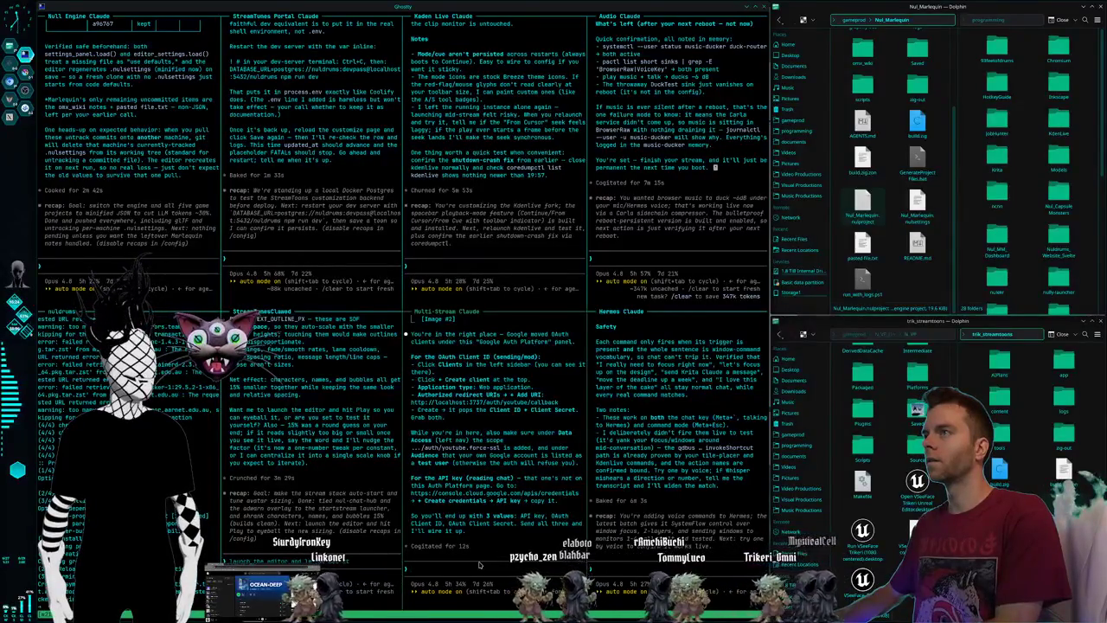
Launch Kdenlive from the launcher, dismiss its crash report, and open the most recent project.
{"action": "key", "text": "ctrl+F2"}
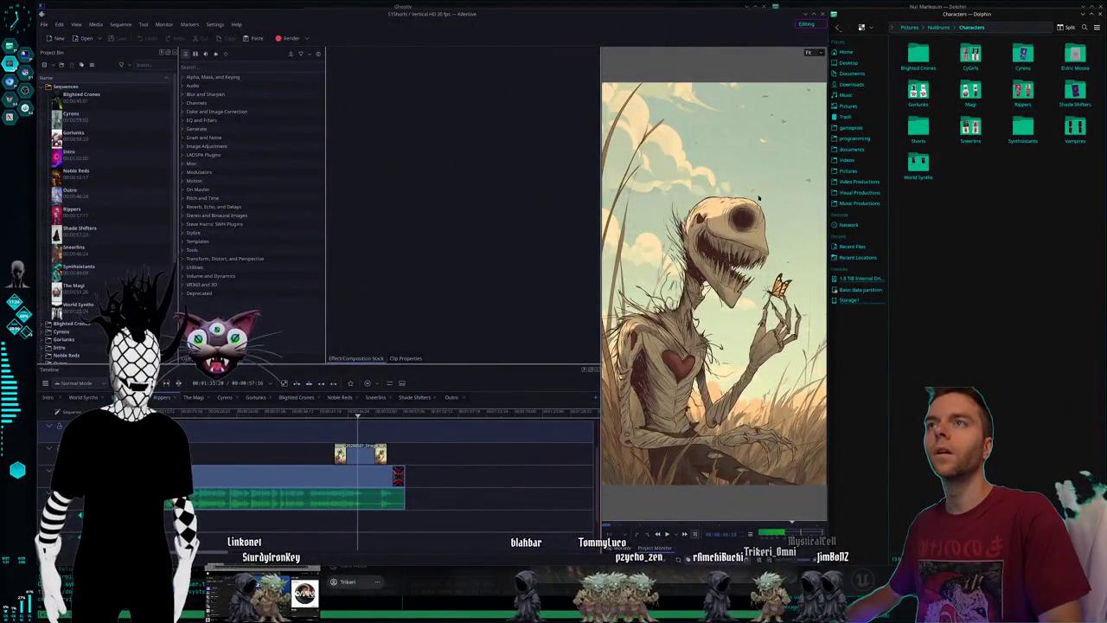
{"action": "key", "text": "ctrl+F1"}
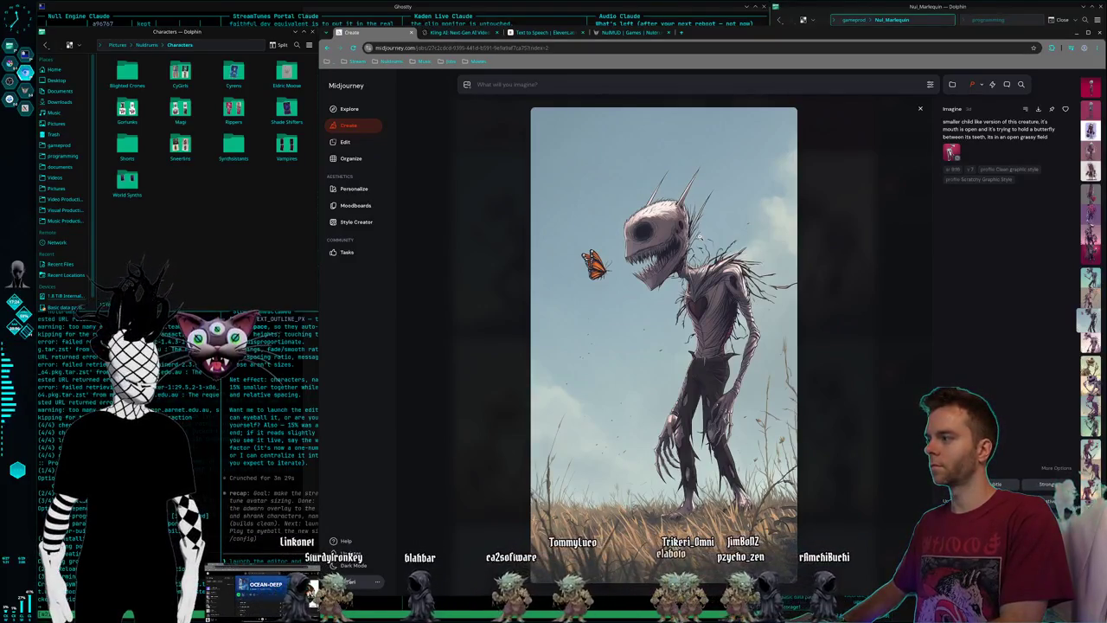
{"action": "key", "text": "ctrl+F2"}
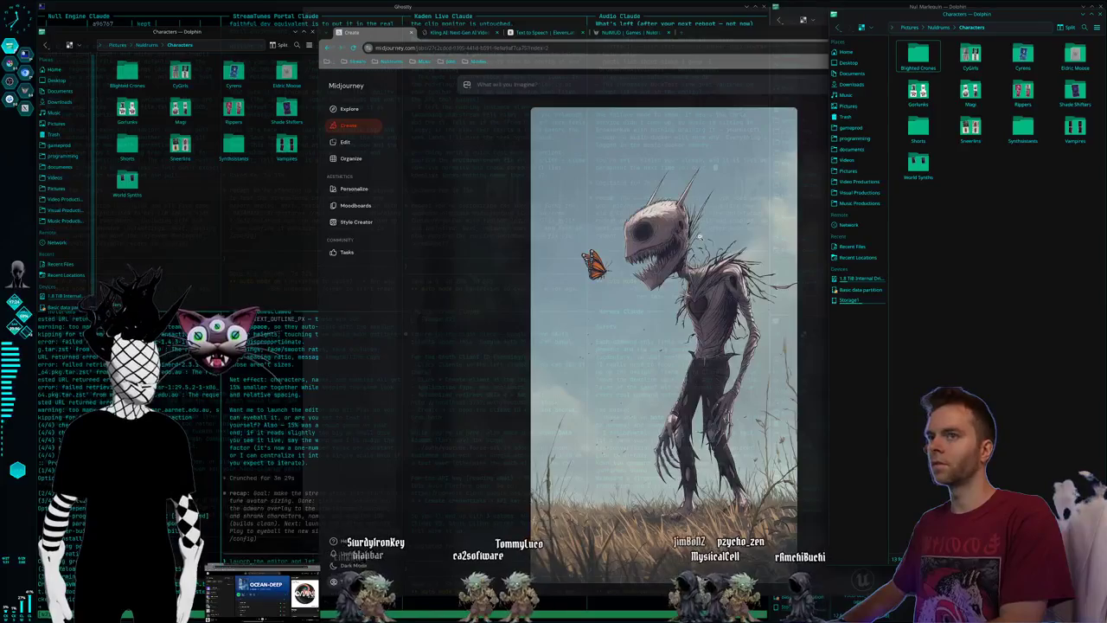
{"action": "key", "text": "alt+space"}
{"action": "type", "text": "some"}
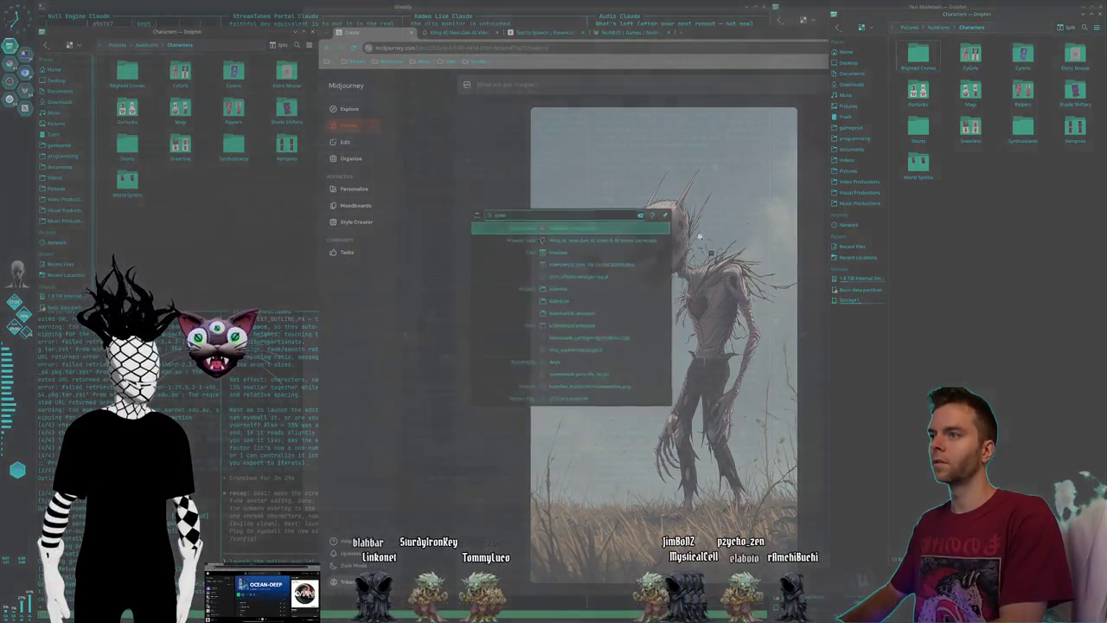
{"action": "key", "text": "Return"}
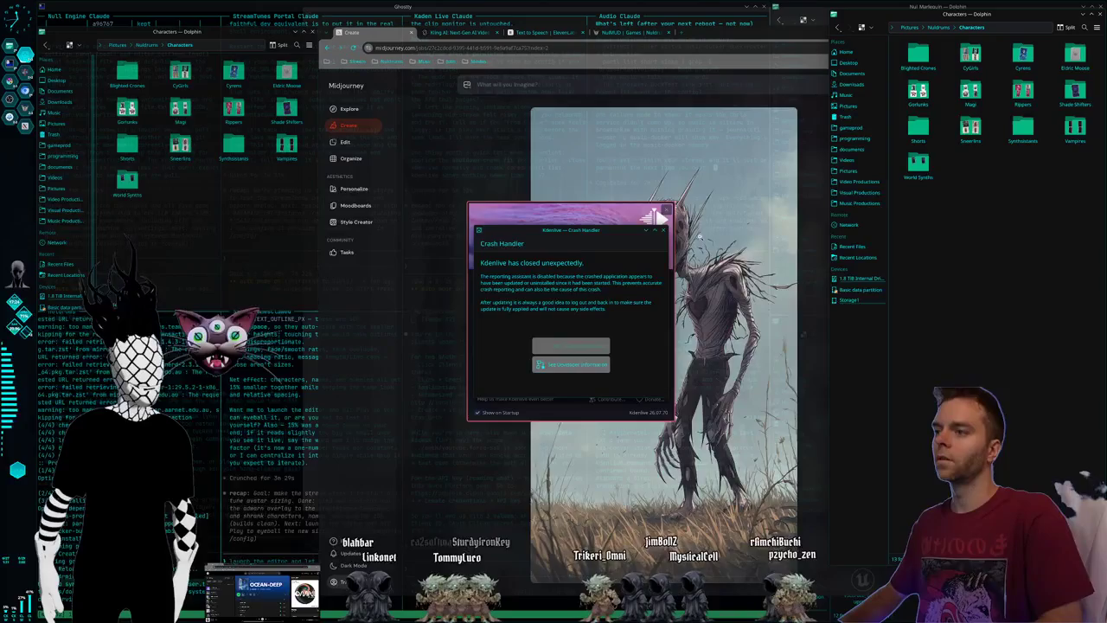
{"action": "left_click", "coordinate": [664, 229]}
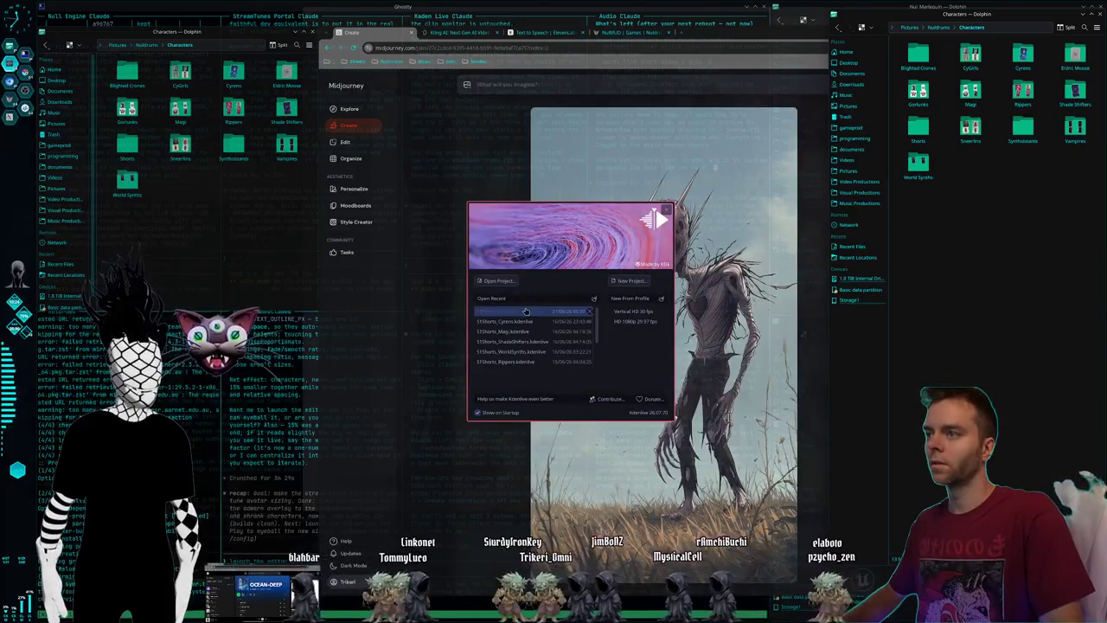
{"action": "double_click", "coordinate": [526, 310]}
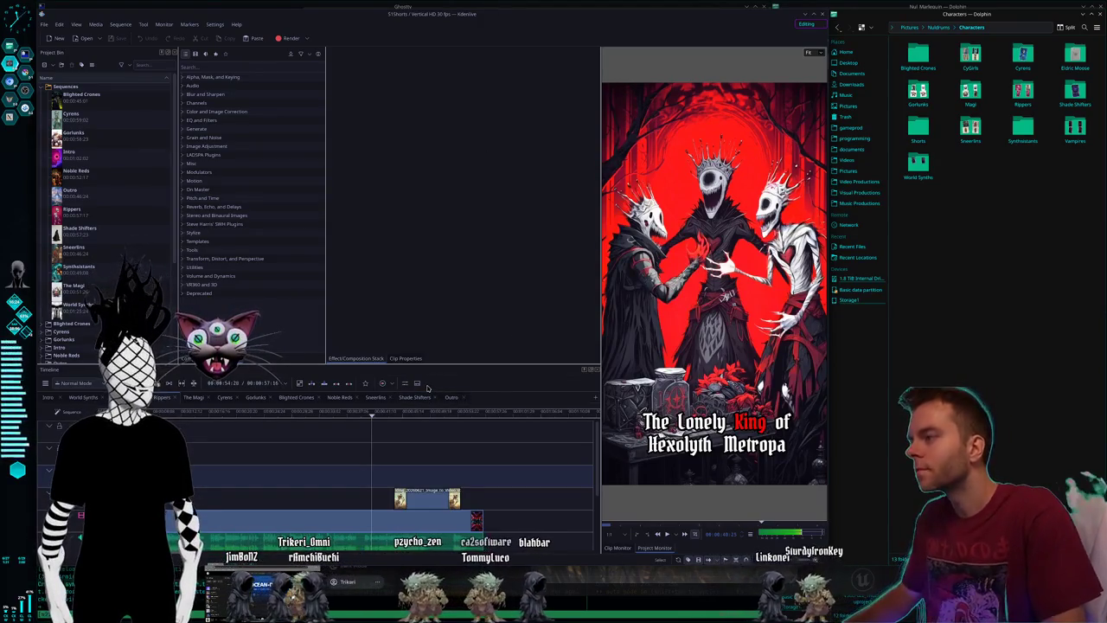
Switch from Blighted Crones to the Rippers sequence and seek near its start.
{"action": "left_click", "coordinate": [296, 397]}
{"action": "left_click", "coordinate": [161, 397]}
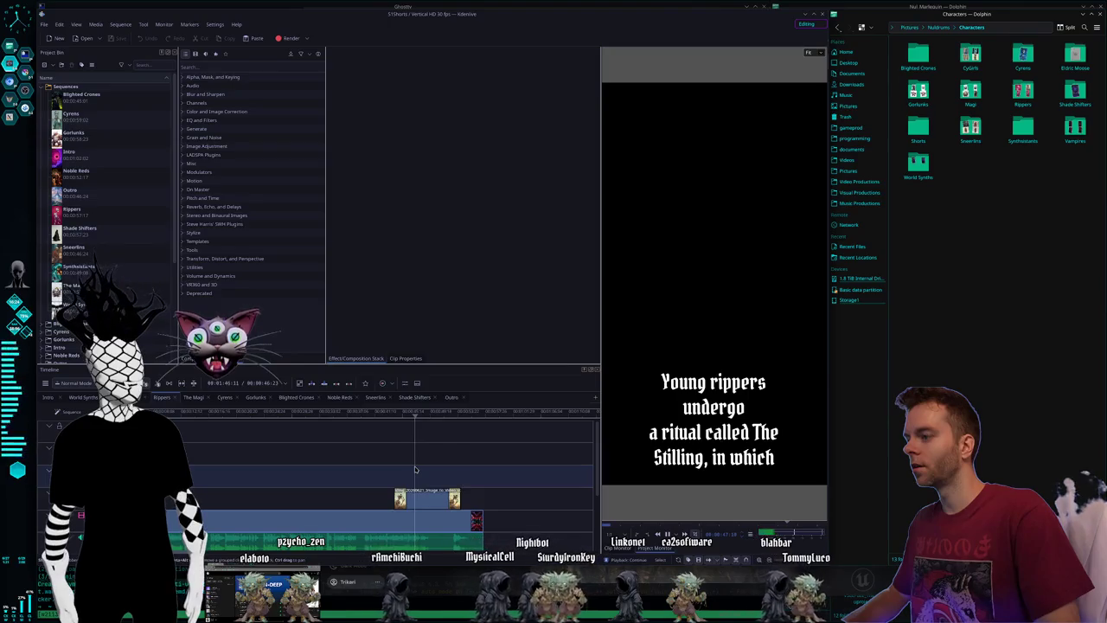
{"action": "left_click", "coordinate": [183, 412]}
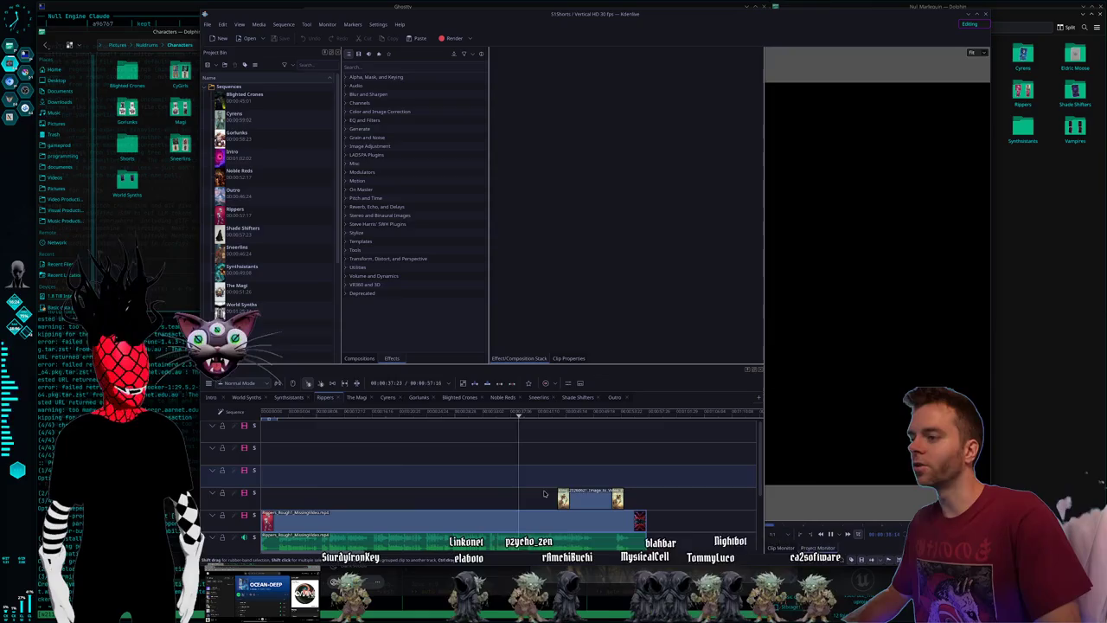
Seek to a later caption and an earlier creature scene, then play briefly.
{"action": "left_click", "coordinate": [474, 477]}
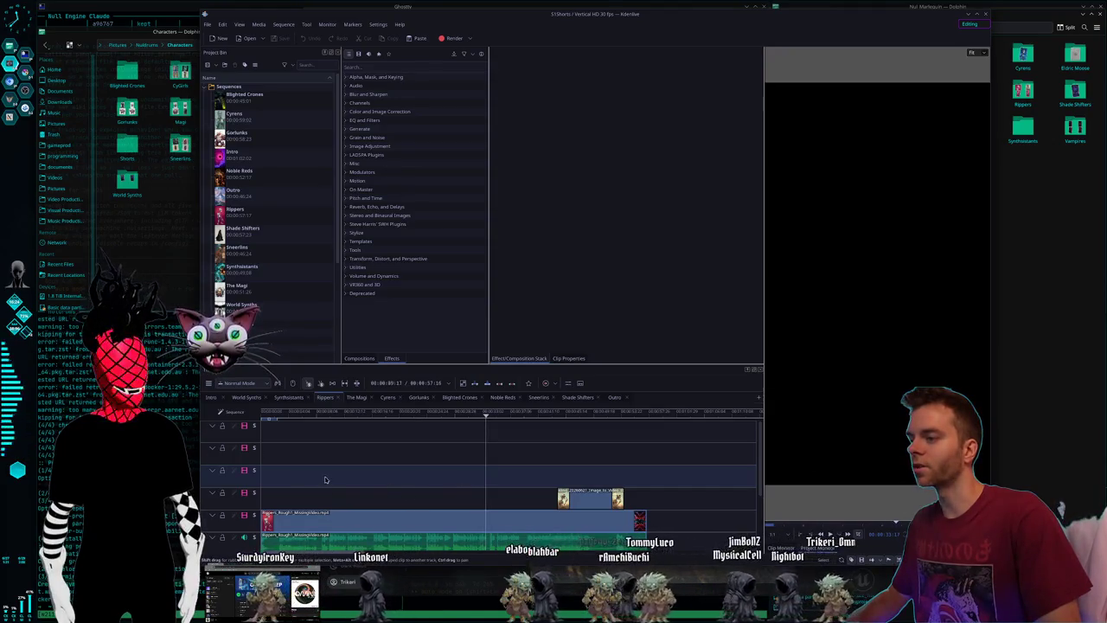
{"action": "left_click", "coordinate": [359, 475]}
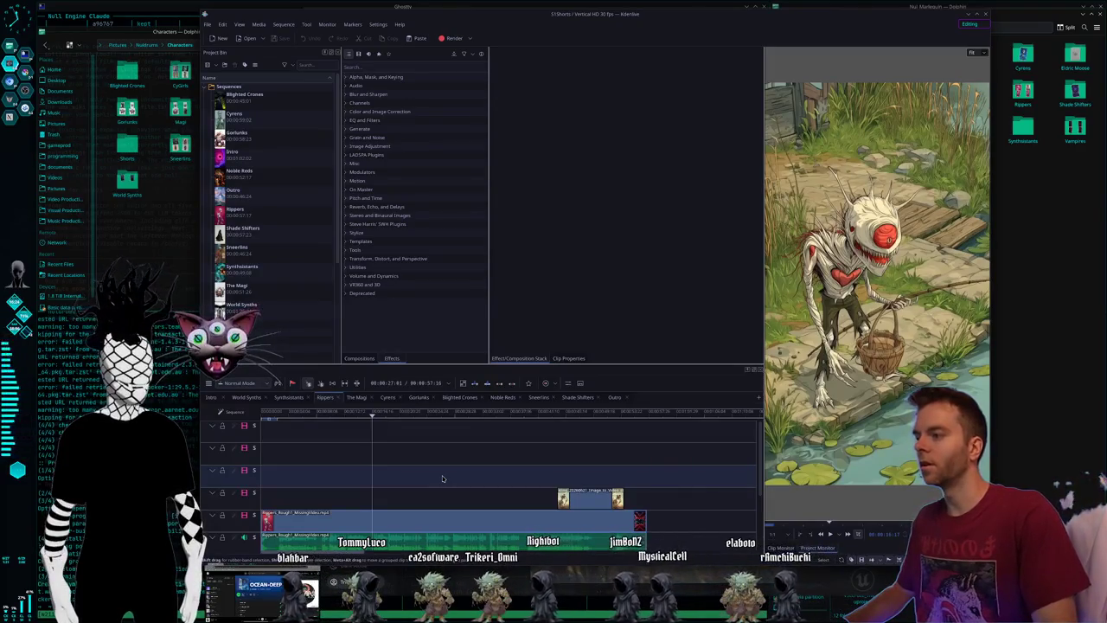
{"action": "key", "text": "space"}
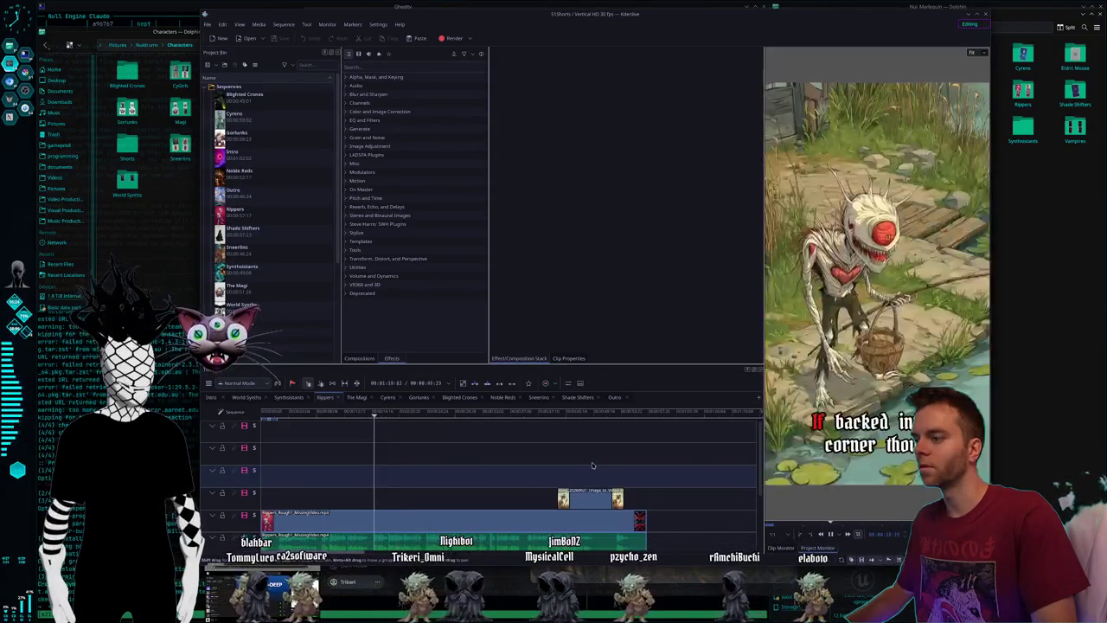
{"action": "key", "text": "space"}
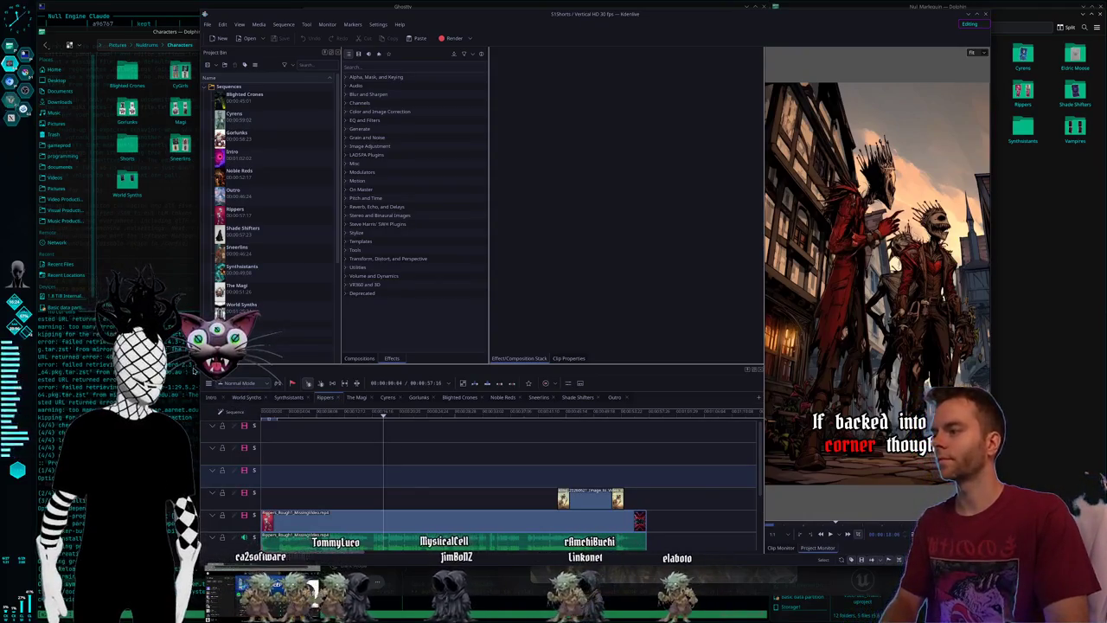
Capture a region screenshot of the Kdenlive timeline, then switch away from the editor.
{"action": "key", "text": "super+shift+Print"}
{"action": "left_click_drag", "start_coordinate": [199, 364], "coordinate": [667, 548]}
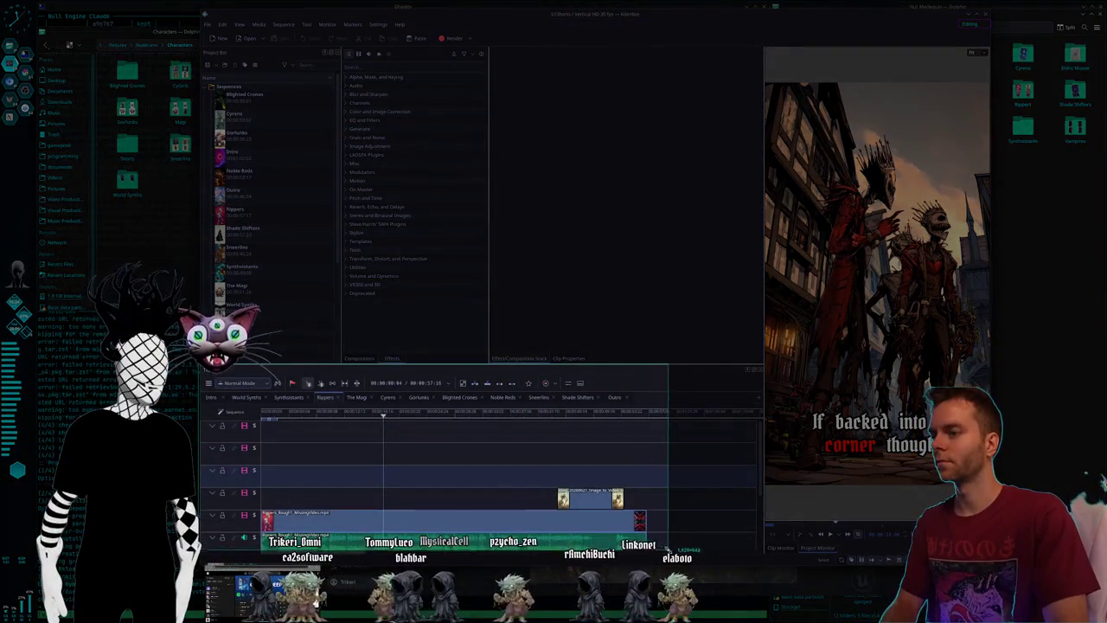
{"action": "left_click", "coordinate": [522, 565]}
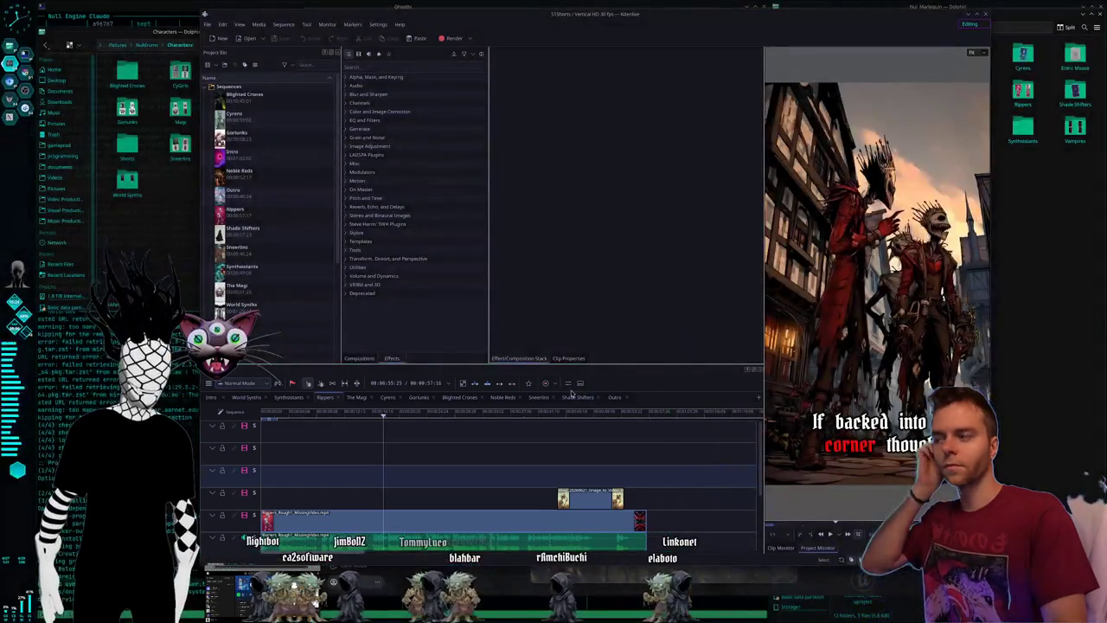
{"action": "key", "text": "super+Right"}
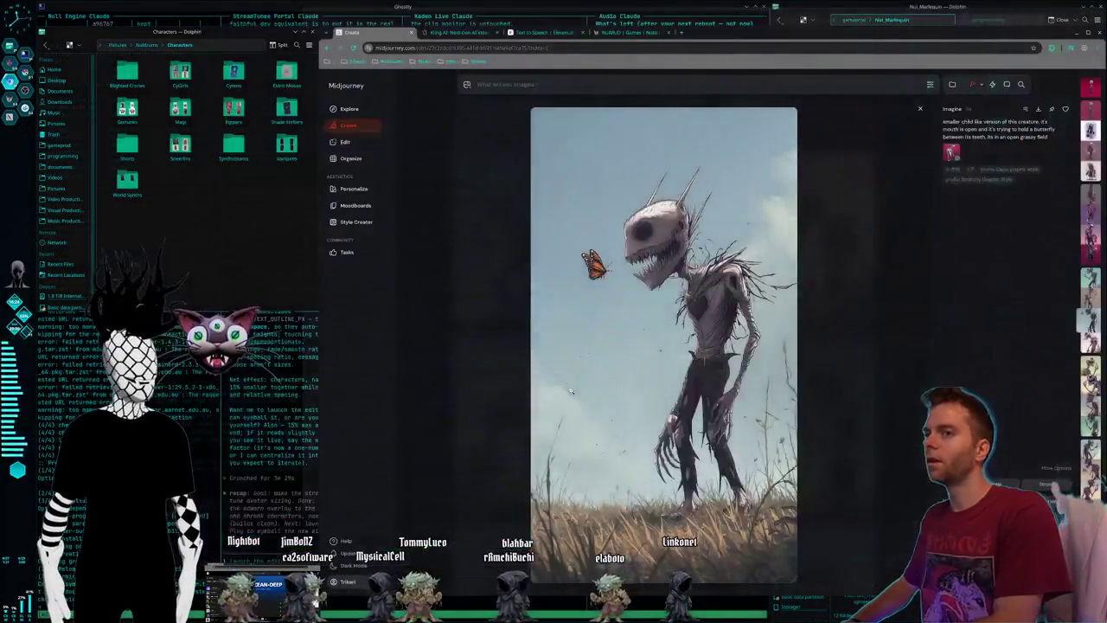
Submit the dictated request in the Kaden Live Claude pane and bring Kdenlive back.
{"action": "key", "text": "super+Right"}
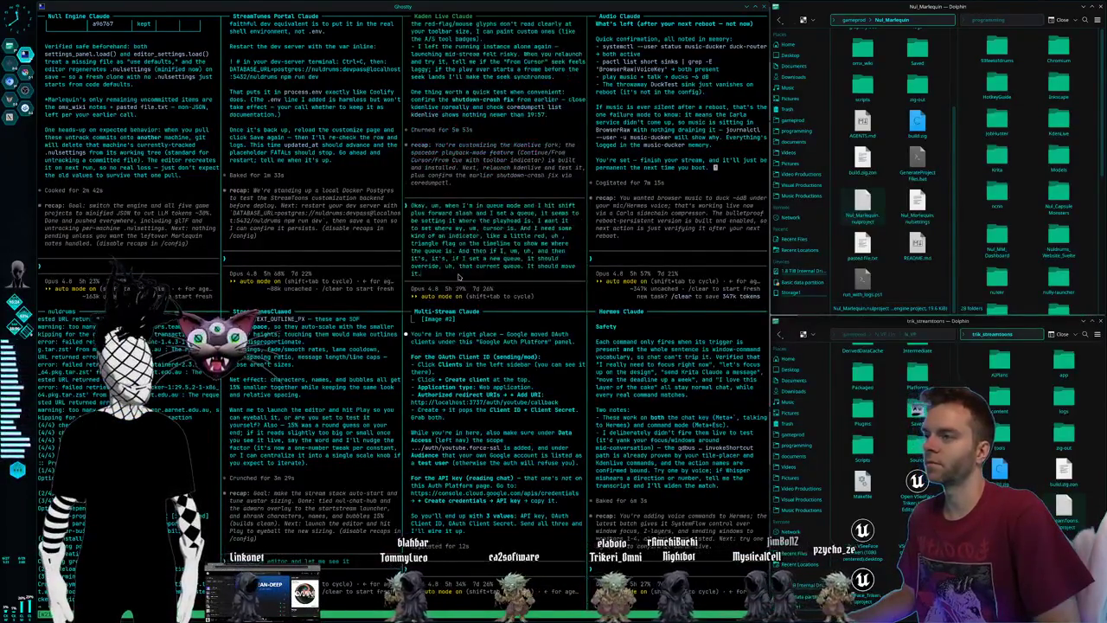
{"action": "key", "text": "Return"}
{"action": "key", "text": "ctrl+F2"}
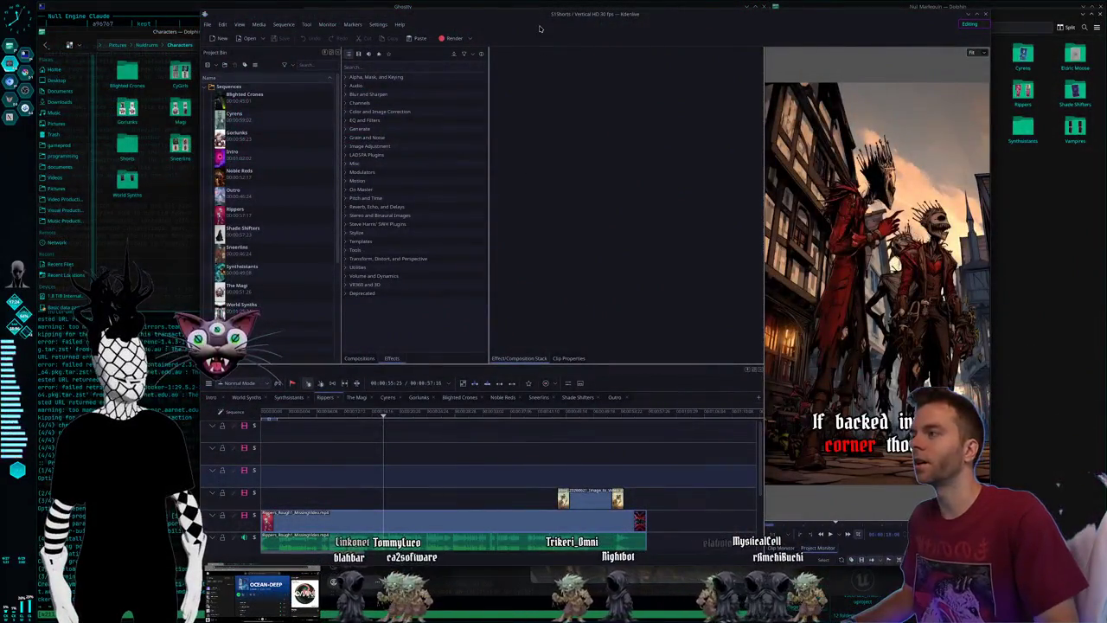
{"action": "left_click_drag", "start_coordinate": [541, 27], "coordinate": [527, 27]}
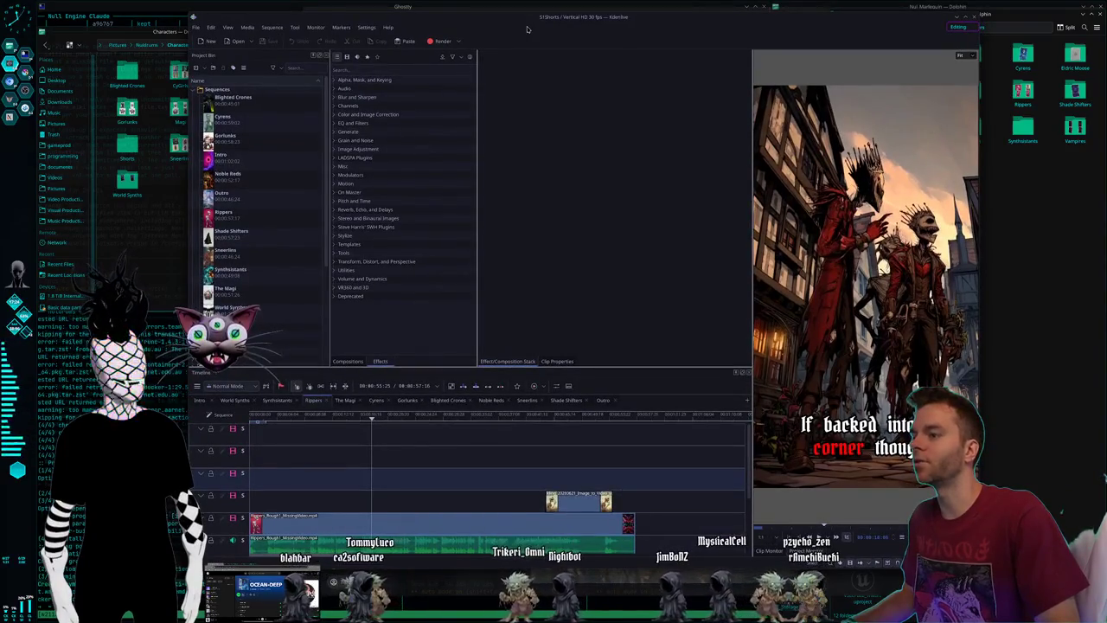
Nudge the Kdenlive window a few pixels further left by its title bar.
{"action": "left_click_drag", "start_coordinate": [510, 23], "coordinate": [506, 22]}
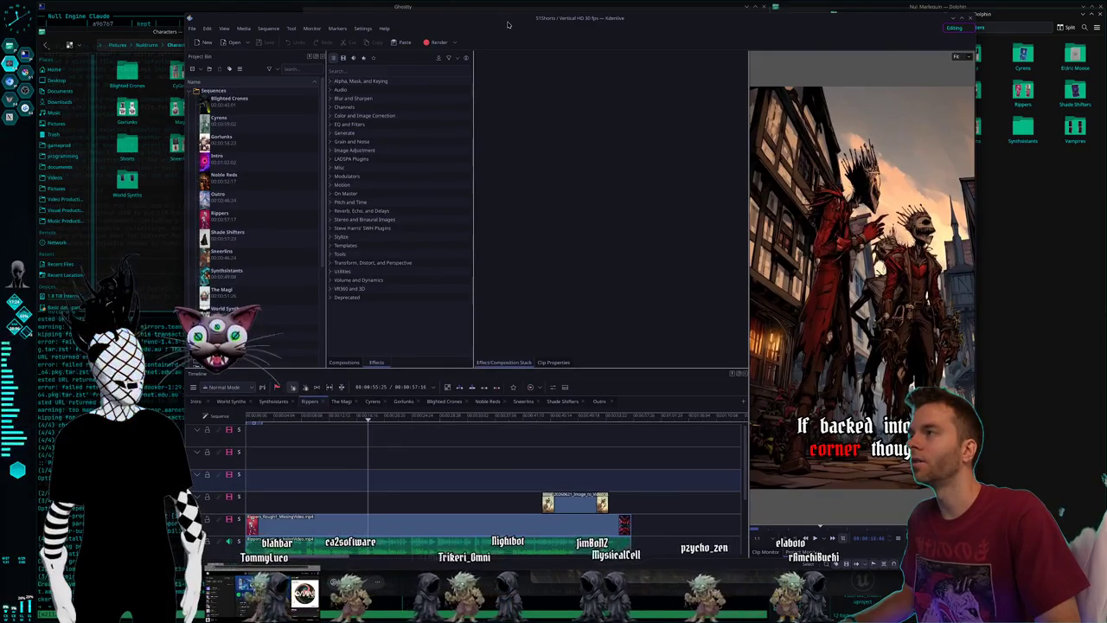
{"action": "left_click_drag", "start_coordinate": [508, 24], "coordinate": [507, 23]}
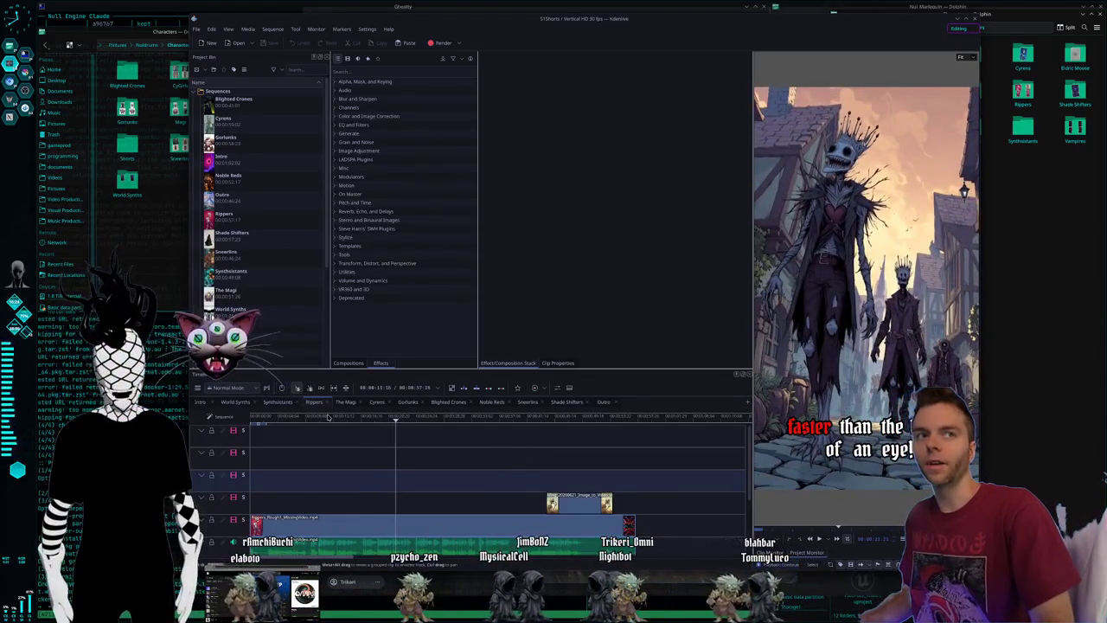
Play the Rippers short and scrub forward to the ancestors caption section.
{"action": "left_click", "coordinate": [563, 450]}
{"action": "key", "text": "space"}
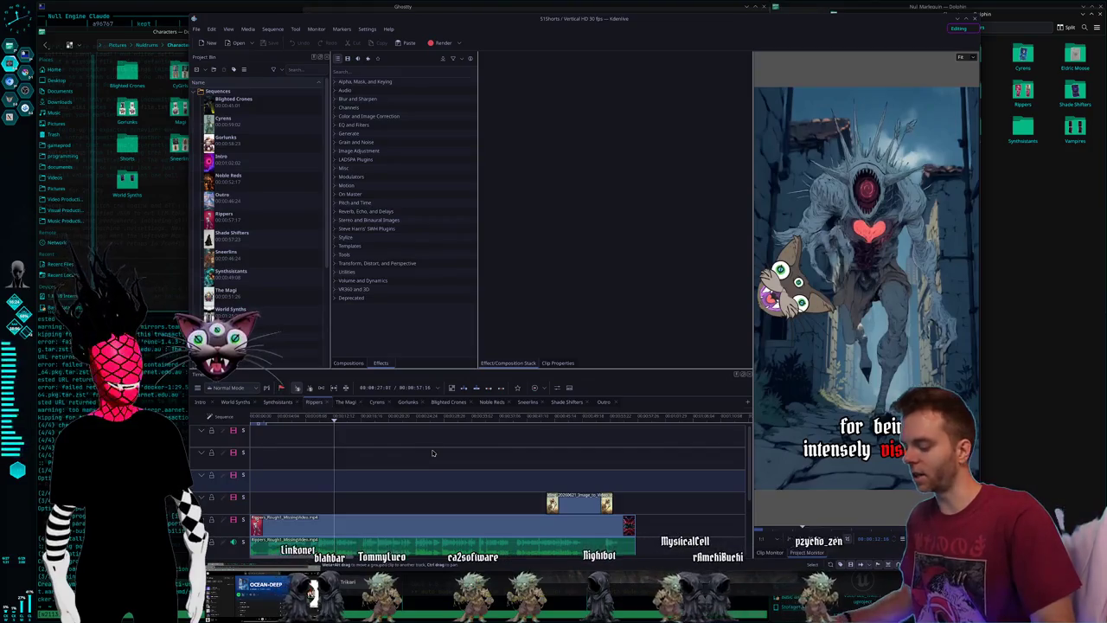
{"action": "left_click", "coordinate": [391, 423]}
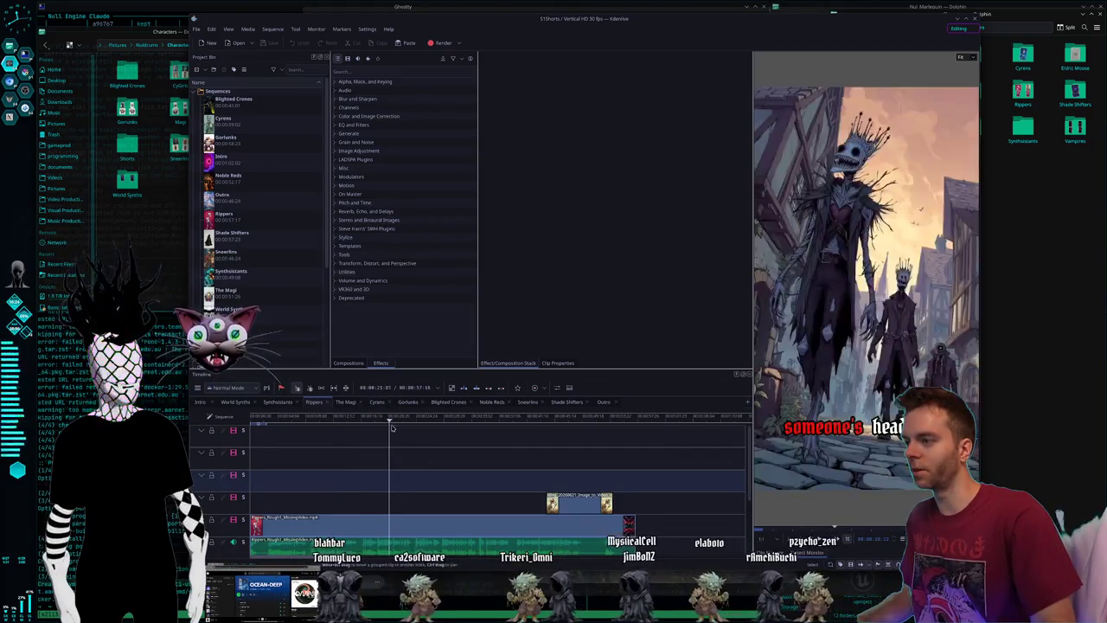
{"action": "left_click_drag", "start_coordinate": [390, 422], "coordinate": [417, 419]}
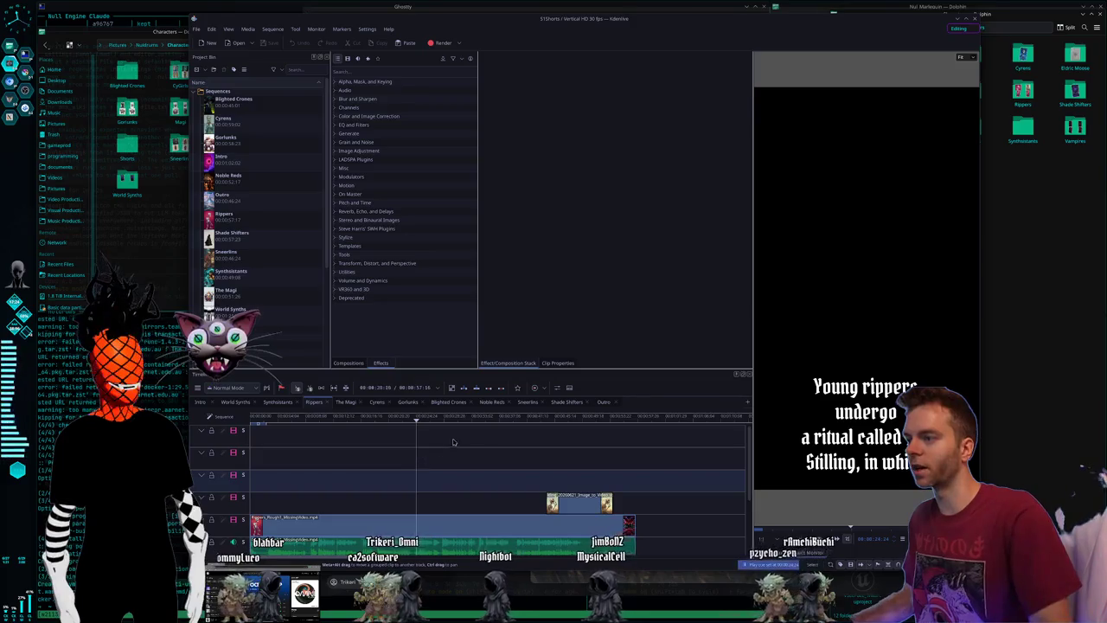
{"action": "left_click_drag", "start_coordinate": [565, 422], "coordinate": [608, 430]}
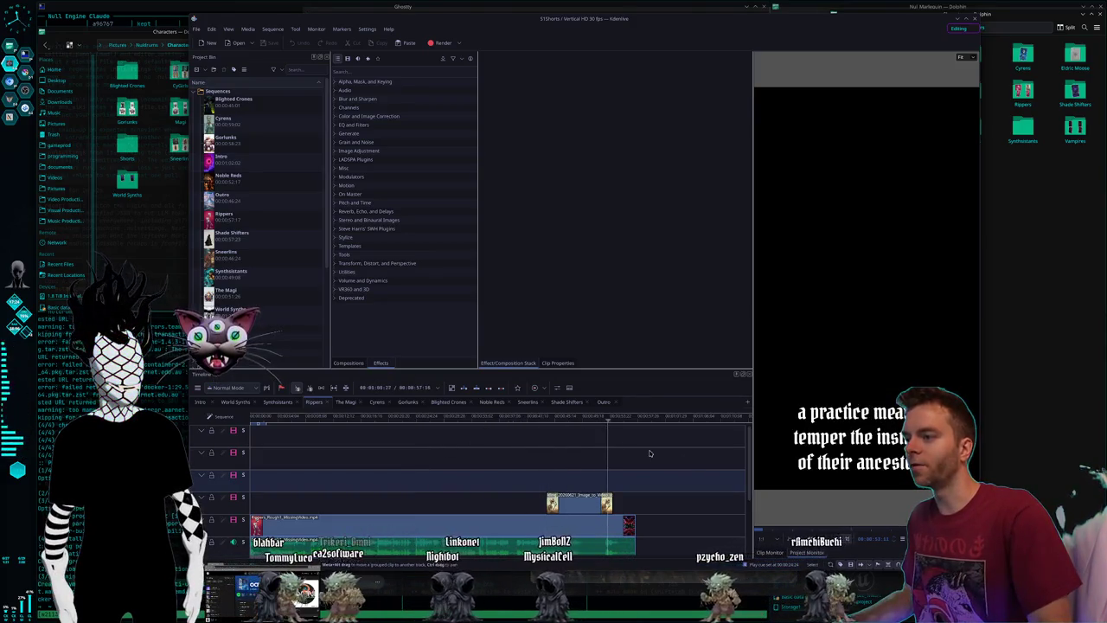
Jump back to the 00:01:14:28 mark and restart playback of the Rippers short.
{"action": "left_click", "coordinate": [282, 417]}
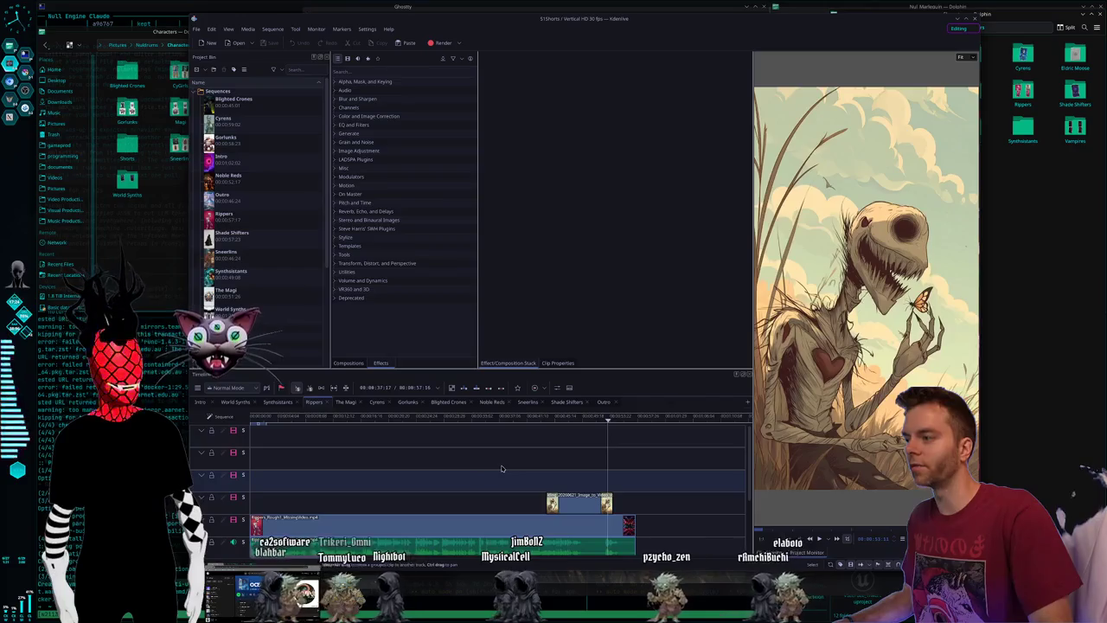
{"action": "left_click", "coordinate": [420, 417]}
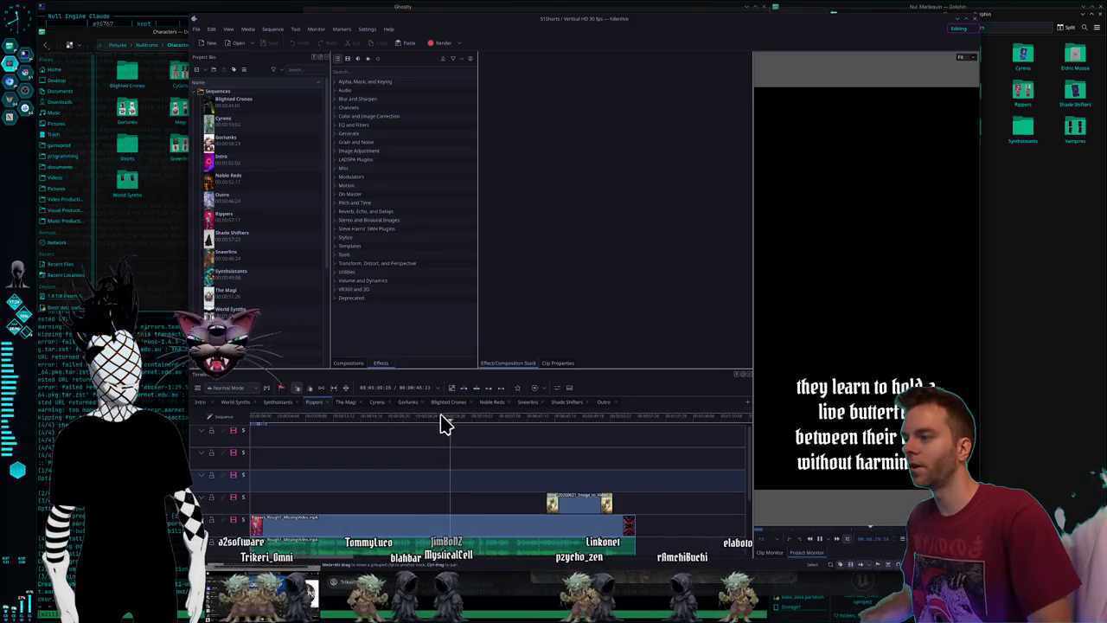
{"action": "key", "text": "space"}
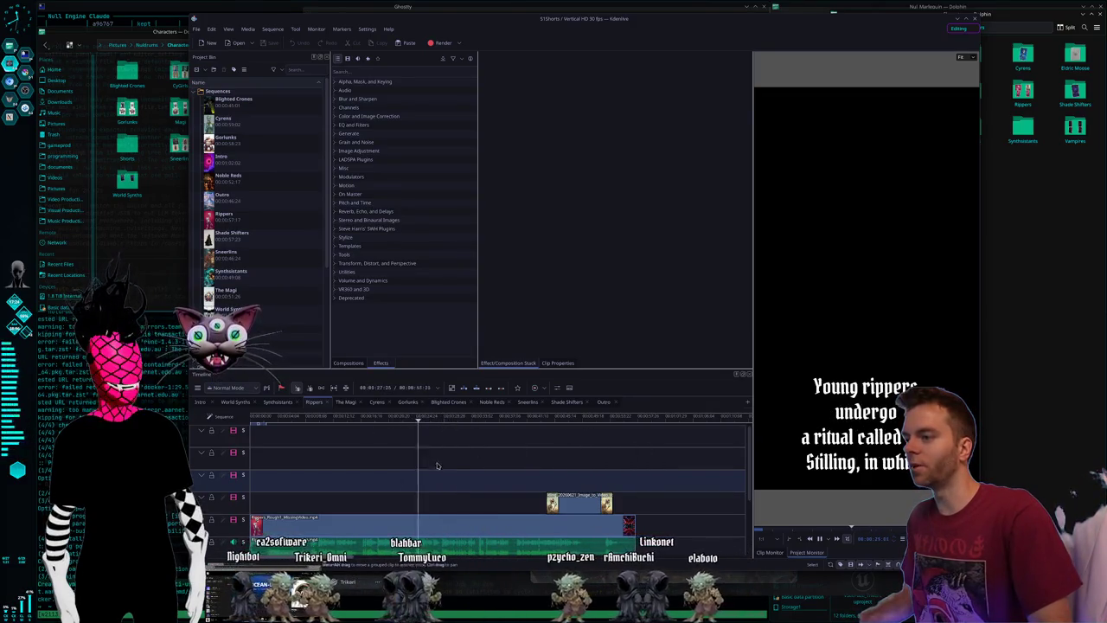
{"action": "key", "text": "space"}
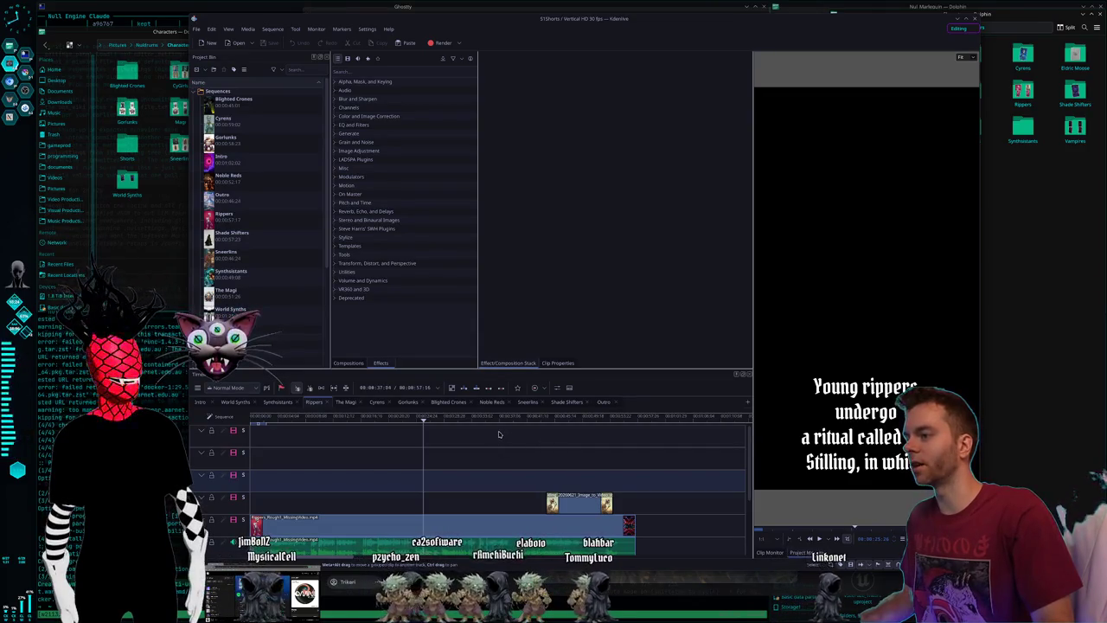
{"action": "key", "text": "space"}
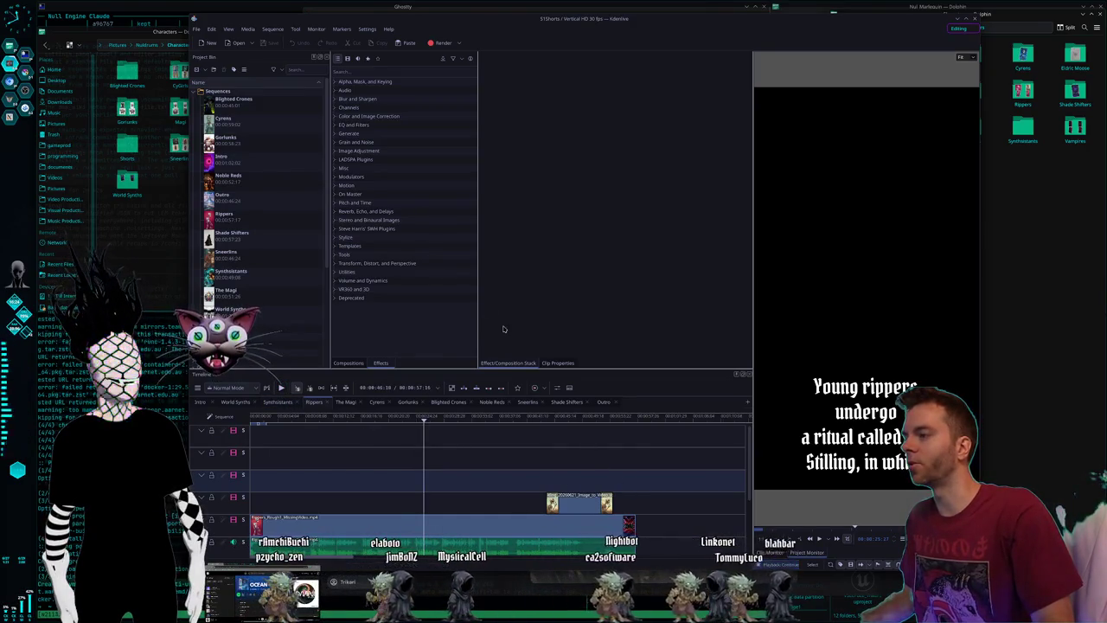
{"action": "left_click", "coordinate": [196, 30]}
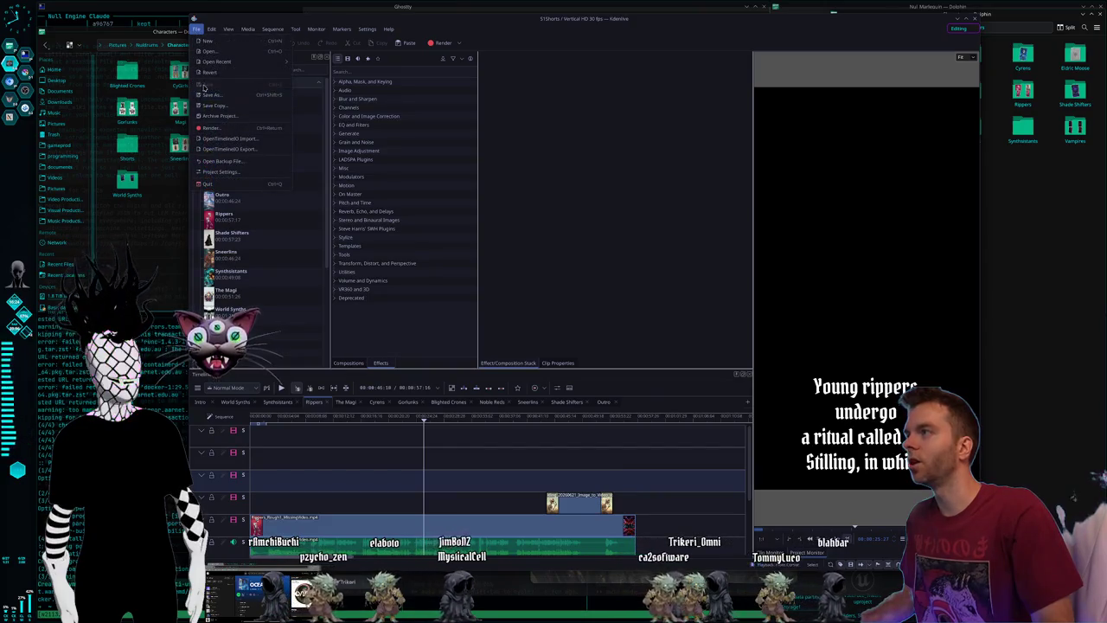
{"action": "left_click", "coordinate": [546, 126]}
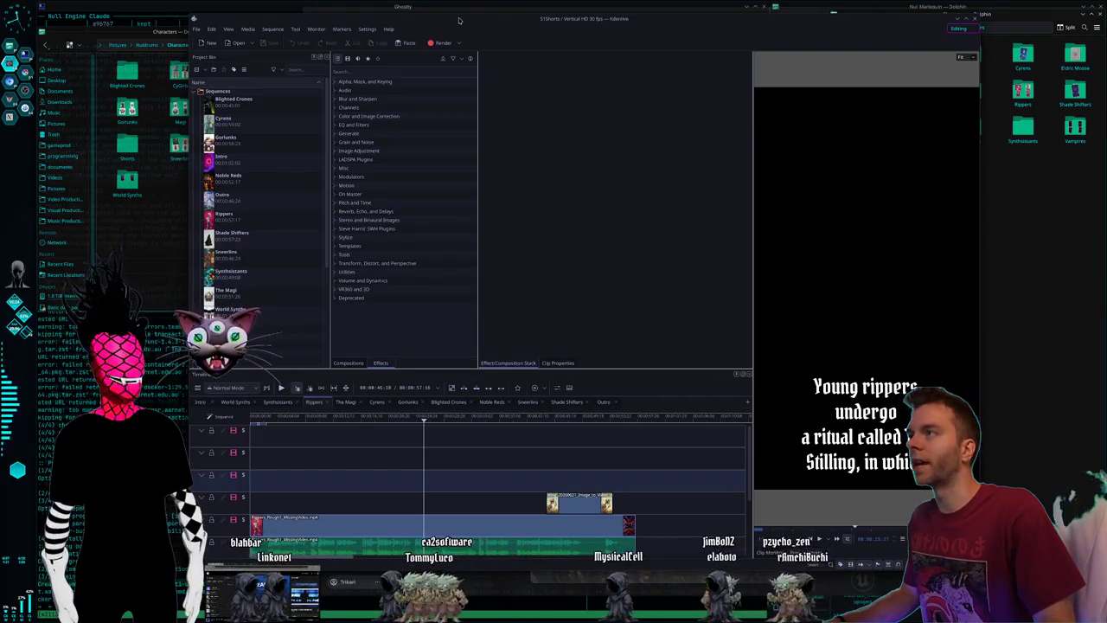
{"action": "left_click_drag", "start_coordinate": [465, 13], "coordinate": [464, 19]}
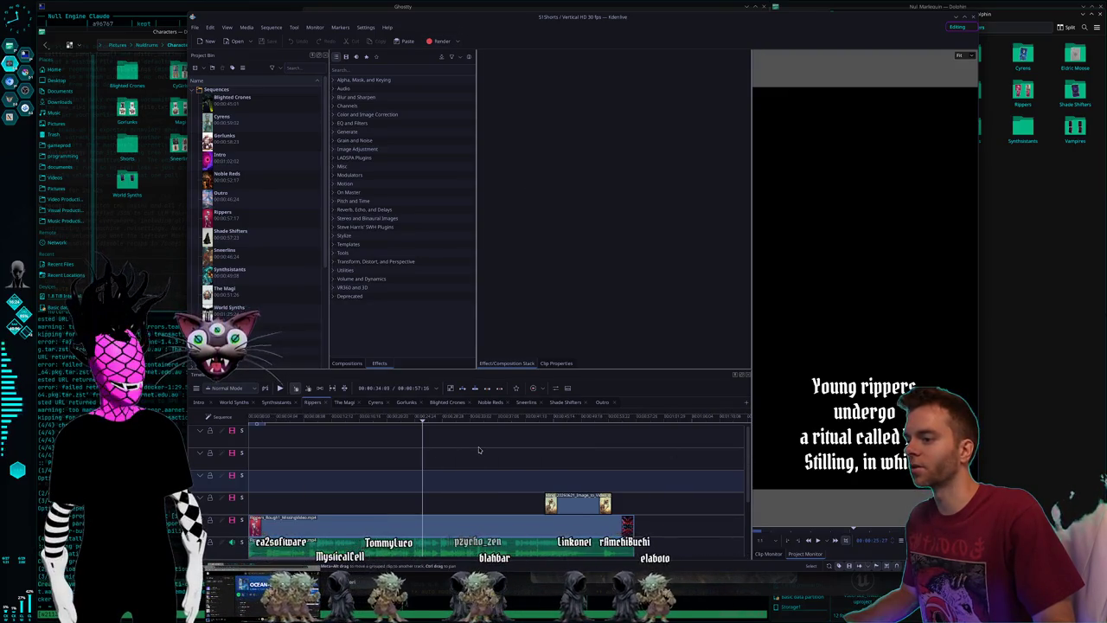
Scroll the Kdenlive timeline tracks, then switch to the terminals and file manager workspace.
{"action": "scroll", "coordinate": [479, 449], "scroll_direction": "down", "scroll_amount": 1}
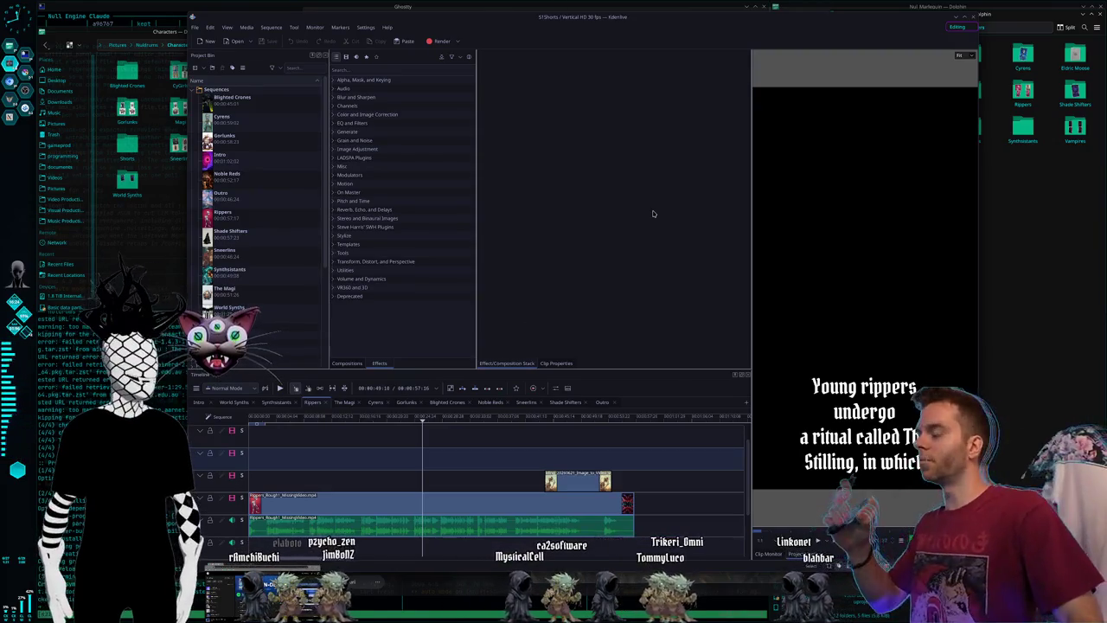
{"action": "key", "text": "super+ctrl+Right"}
{"action": "key", "text": "super+ctrl+Right"}
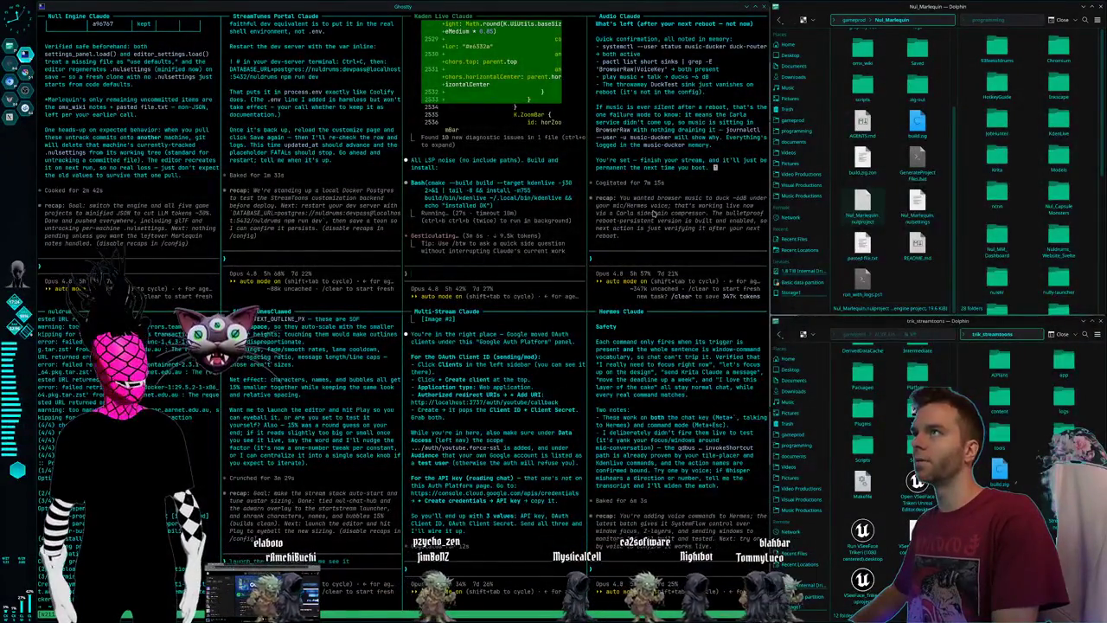
Switch one desktop right to the workspace with Krita open.
{"action": "key", "text": "super+ctrl+Right"}
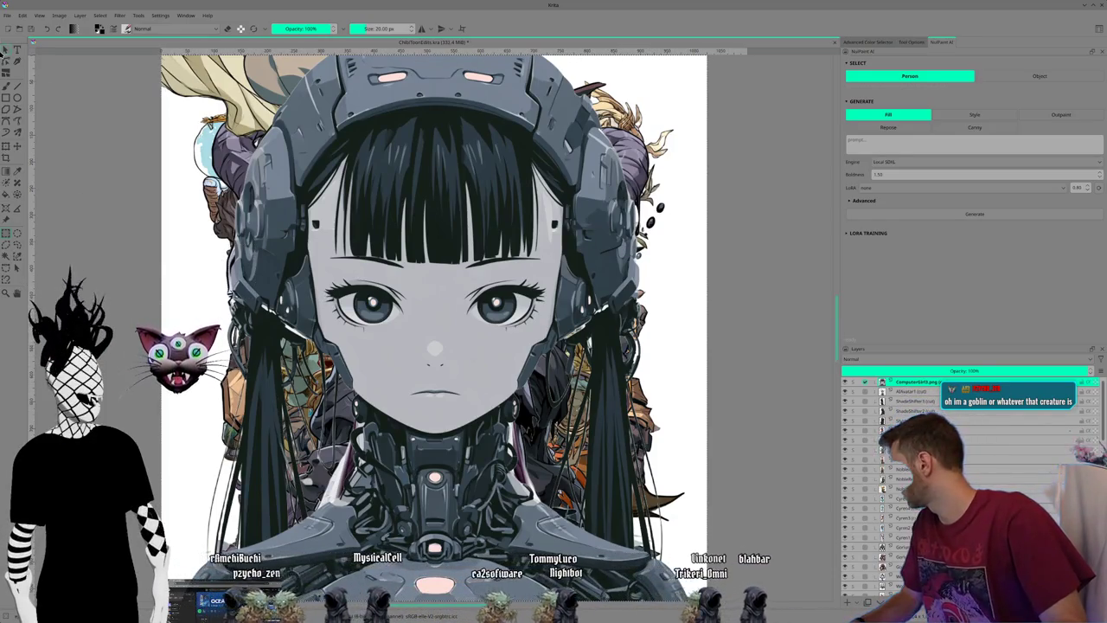
Focus the Krita window showing the cyborg girl portrait.
{"action": "left_click", "coordinate": [145, 219]}
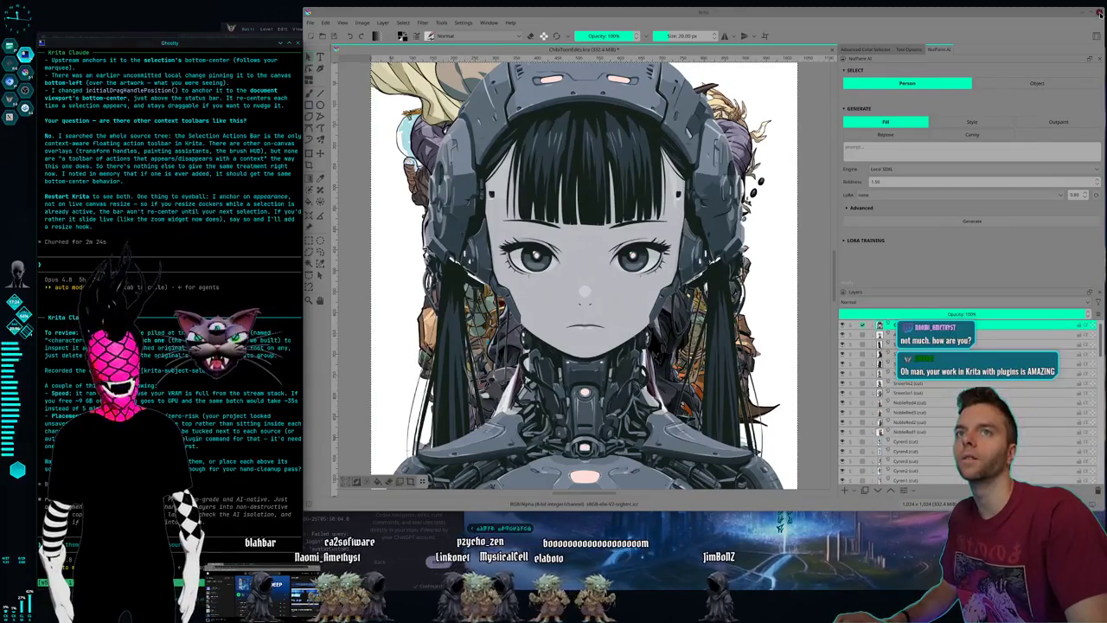
Close Krita with saving, relaunch it via the launcher, and reopen ChibiTownEdits.kra from Recent Images.
{"action": "left_click", "coordinate": [1031, 15]}
{"action": "left_click", "coordinate": [699, 262]}
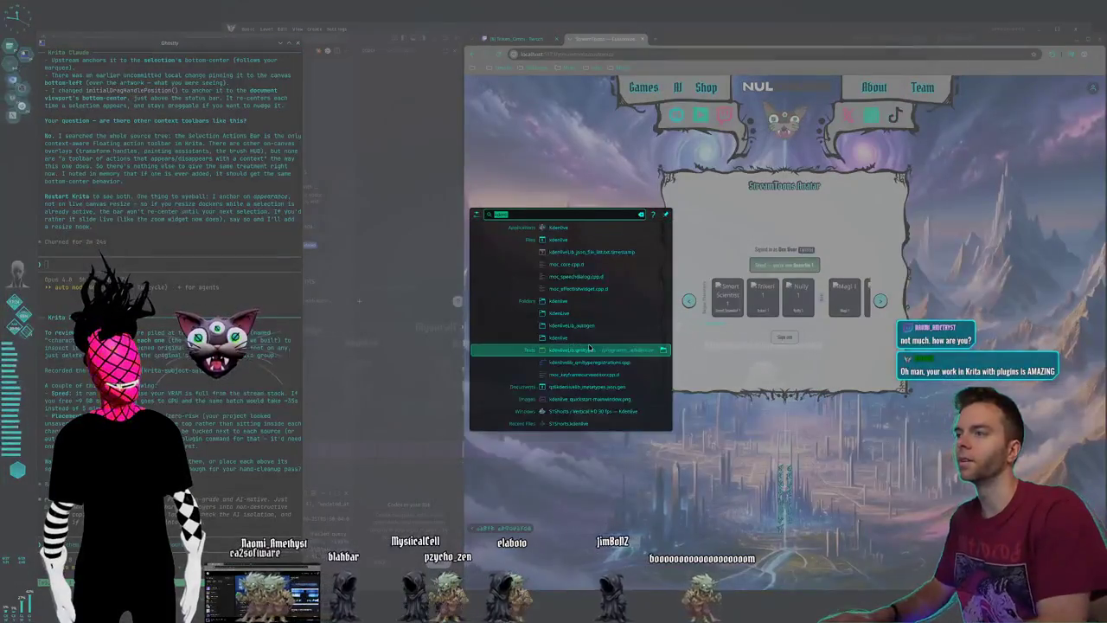
{"action": "type", "text": "kr"}
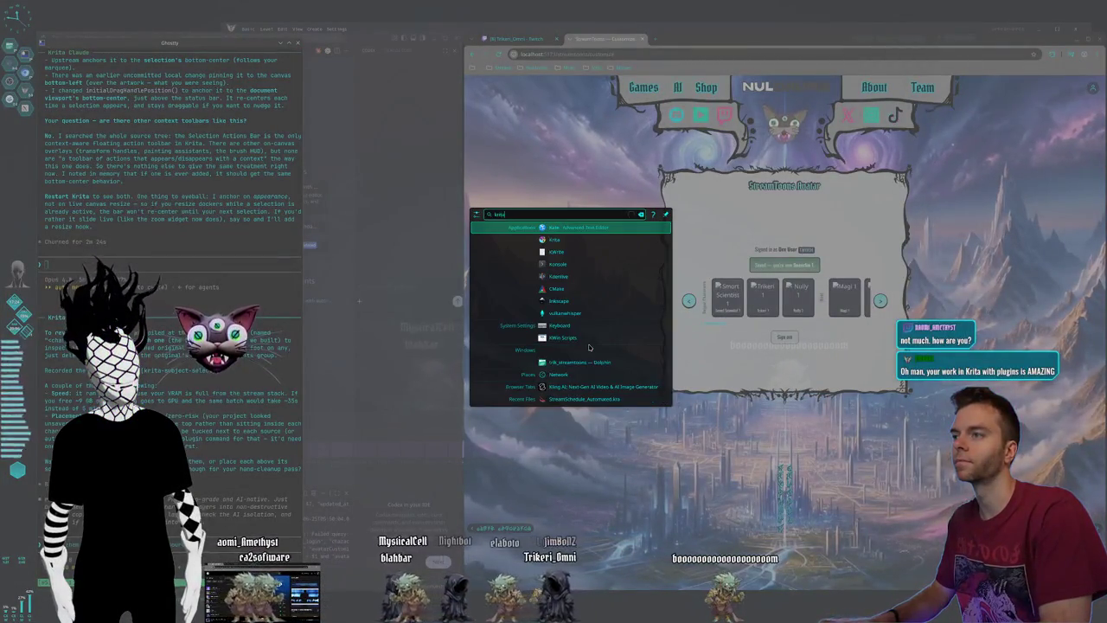
{"action": "type", "text": "ita"}
{"action": "key", "text": "Up"}
{"action": "key", "text": "Up"}
{"action": "key", "text": "Up"}
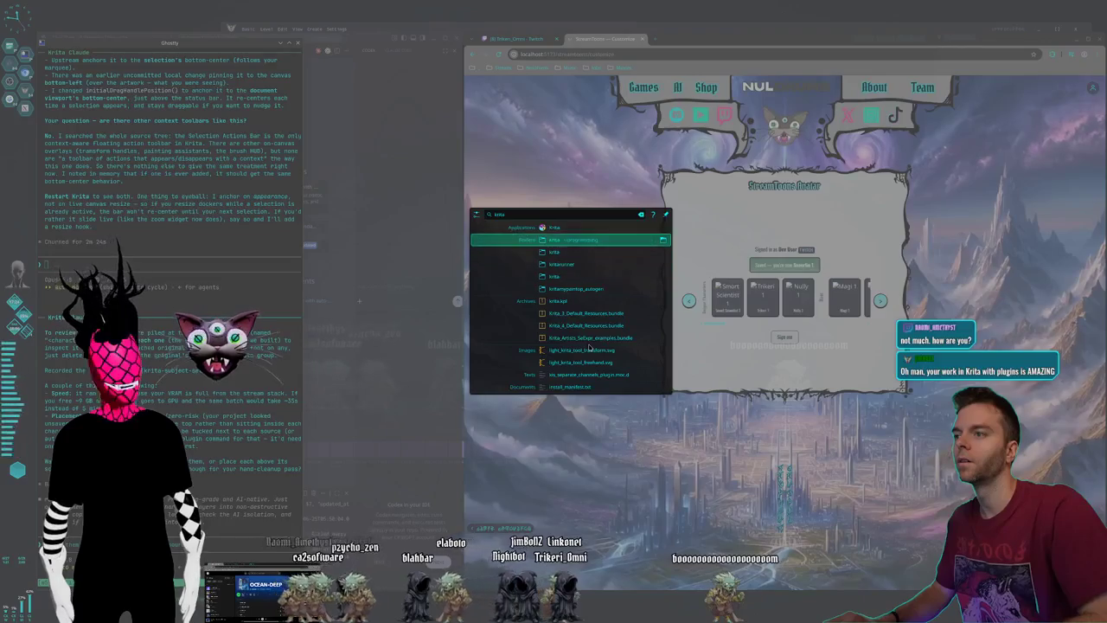
{"action": "key", "text": "Up"}
{"action": "key", "text": "Return"}
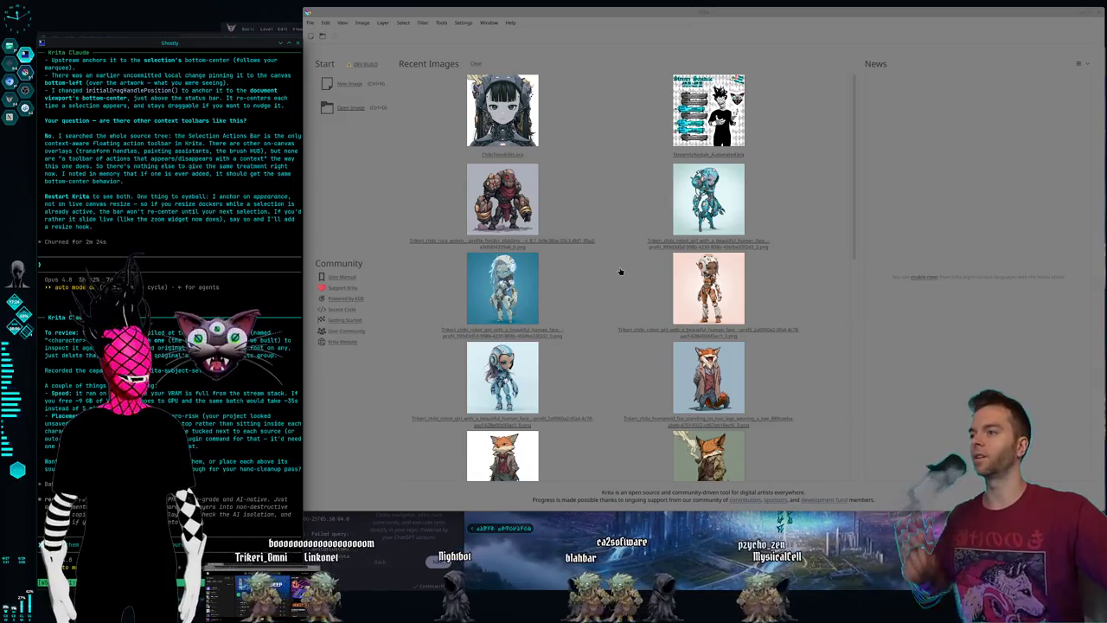
{"action": "left_click", "coordinate": [568, 18]}
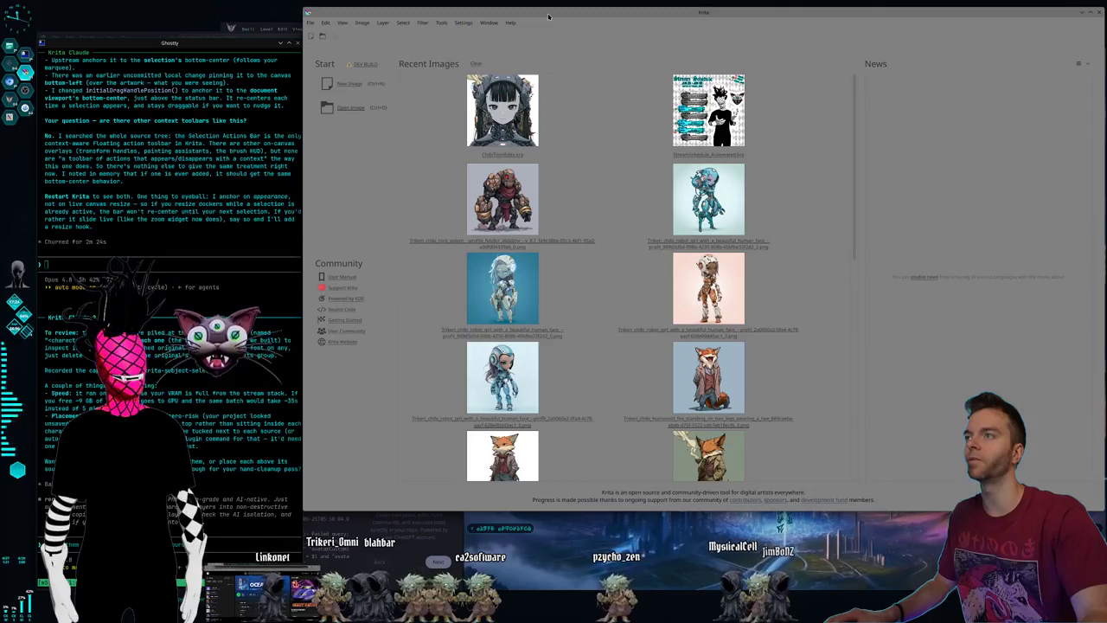
{"action": "left_click", "coordinate": [509, 136]}
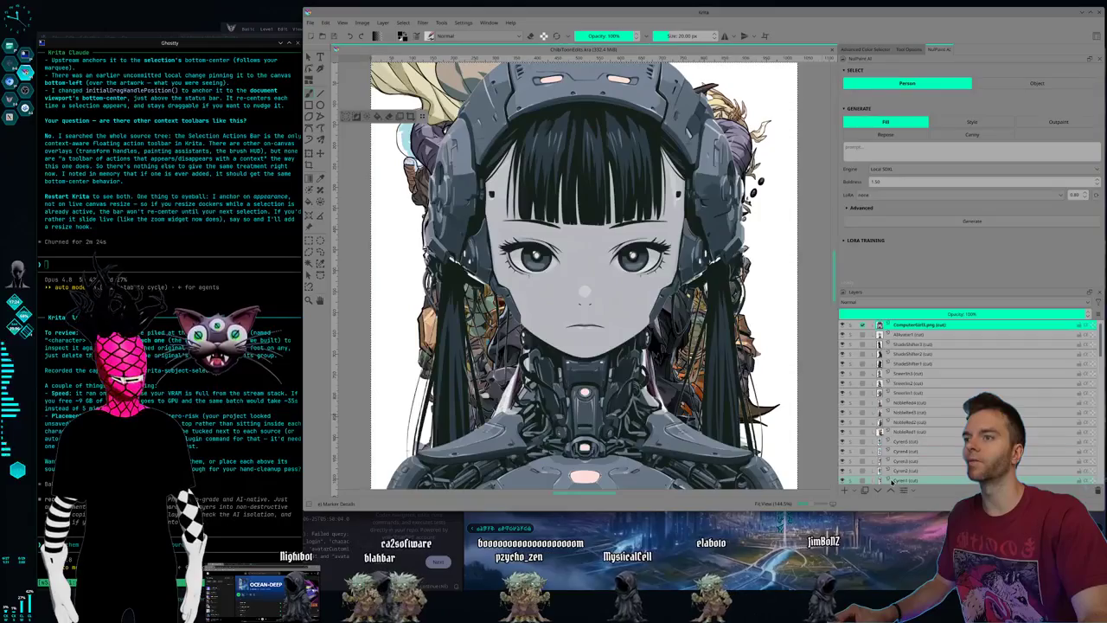
Hide the ComputerGirl3 and white android layers, deselect, and raise the selection actions bar slightly.
{"action": "scroll", "coordinate": [942, 403], "scroll_direction": "down", "scroll_amount": 5}
{"action": "scroll", "coordinate": [934, 401], "scroll_direction": "down", "scroll_amount": 5}
{"action": "scroll", "coordinate": [921, 398], "scroll_direction": "down", "scroll_amount": 5}
{"action": "scroll", "coordinate": [902, 394], "scroll_direction": "down", "scroll_amount": 5}
{"action": "scroll", "coordinate": [899, 402], "scroll_direction": "up", "scroll_amount": 10}
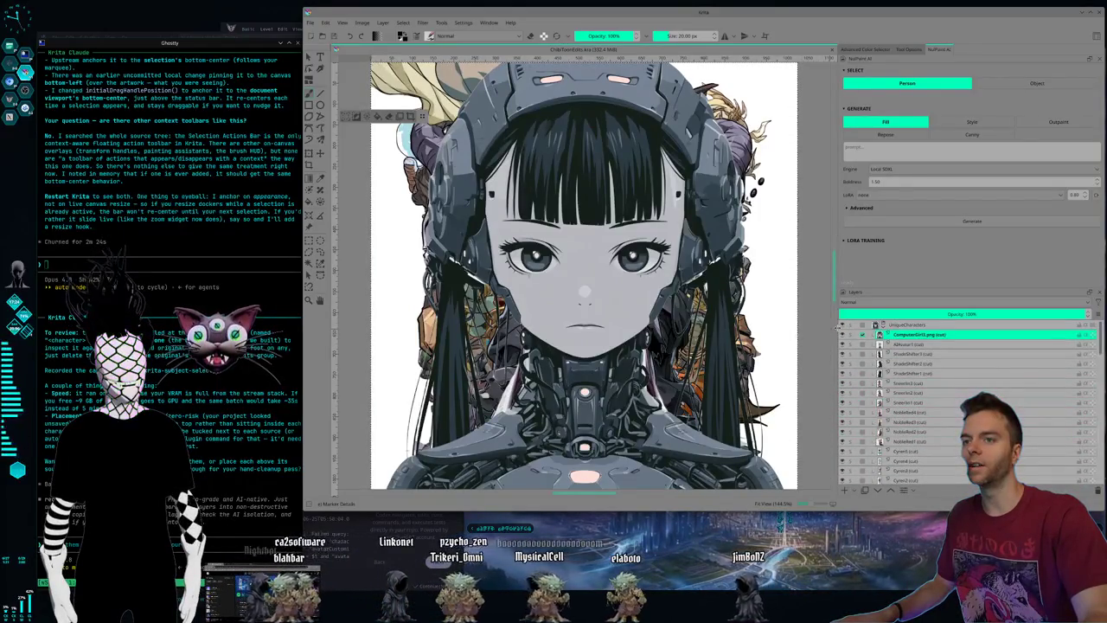
{"action": "mouse_move", "coordinate": [878, 335]}
{"action": "left_click", "coordinate": [845, 338]}
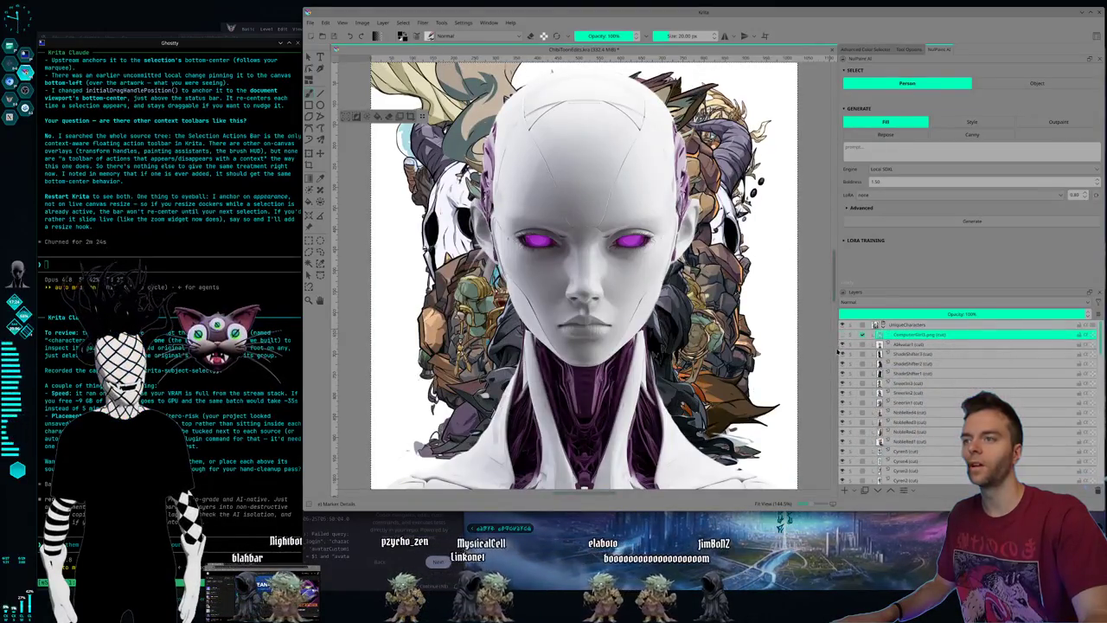
{"action": "left_click", "coordinate": [843, 344]}
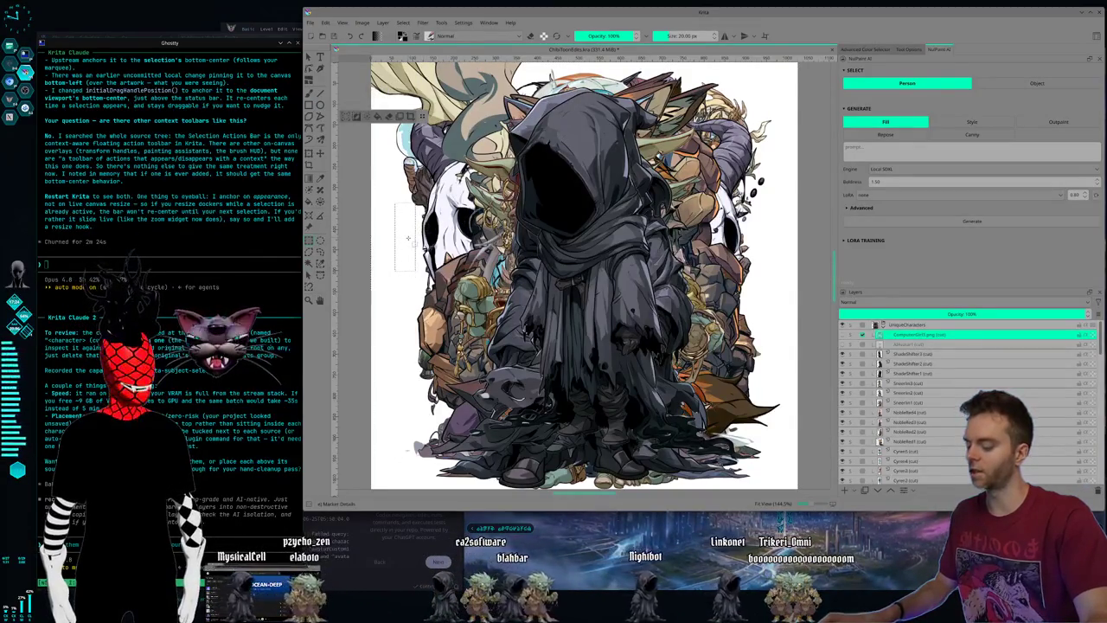
{"action": "key", "text": "ctrl+shift+a"}
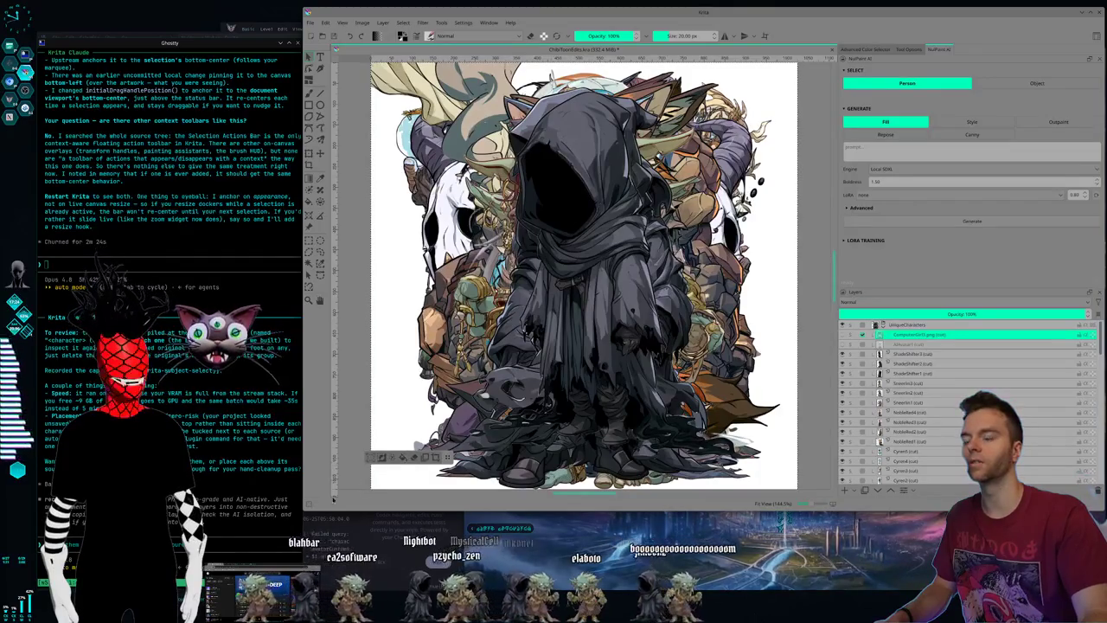
{"action": "left_click_drag", "start_coordinate": [371, 457], "coordinate": [356, 428]}
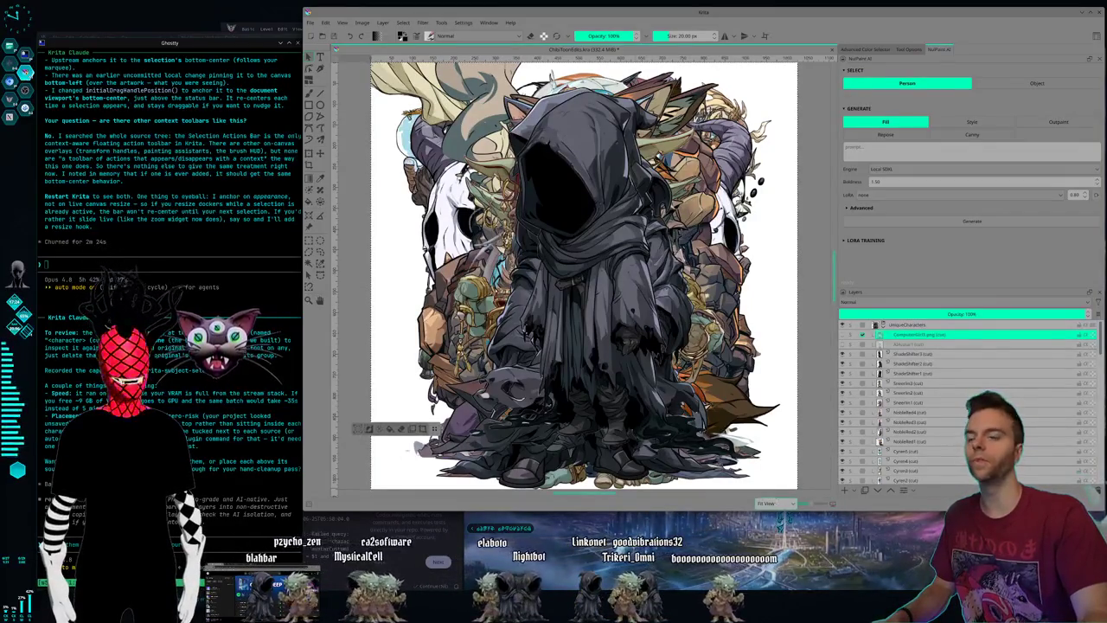
Zoom onto the robed figure and adjust the docker splitter to give the canvas more room.
{"action": "scroll", "coordinate": [556, 350], "scroll_direction": "up", "scroll_amount": 5}
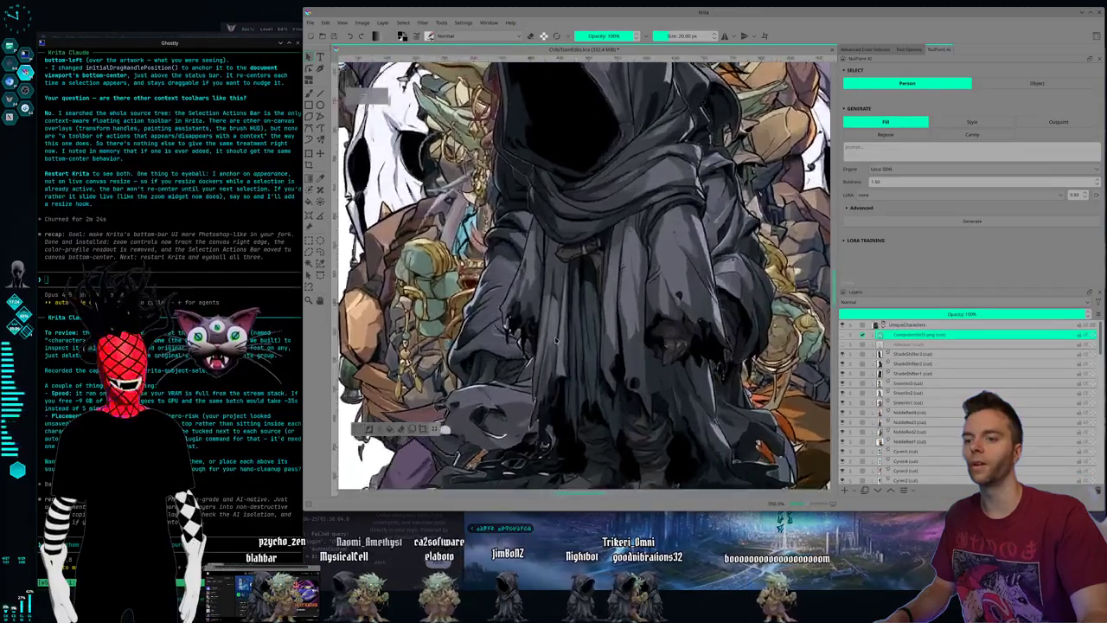
{"action": "scroll", "coordinate": [555, 350], "scroll_direction": "down", "scroll_amount": 2}
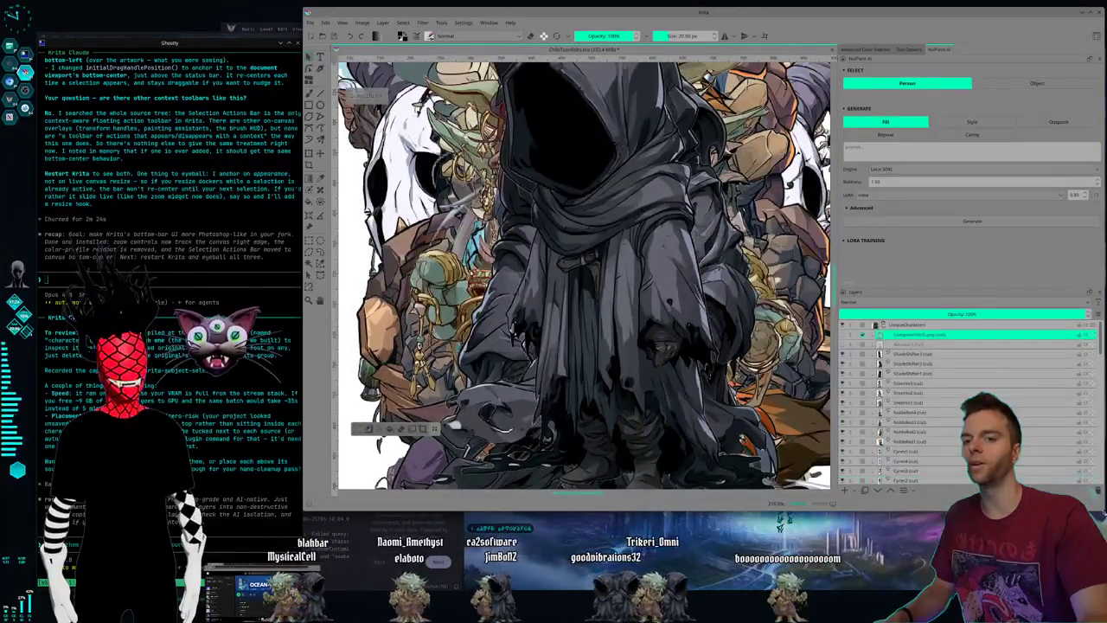
{"action": "left_click_drag", "start_coordinate": [838, 463], "coordinate": [909, 454]}
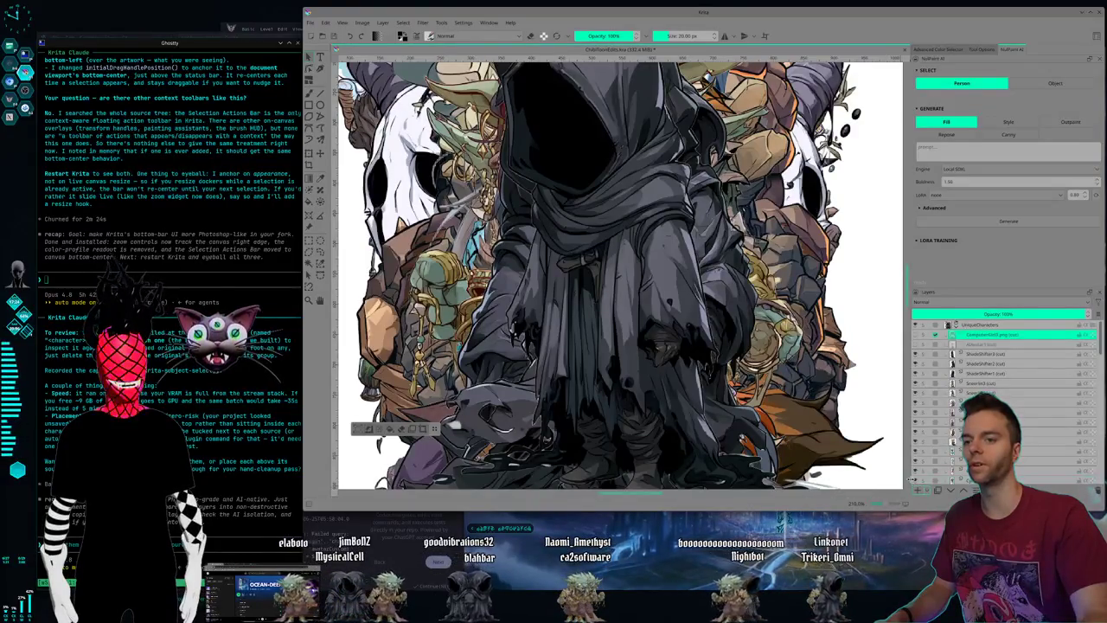
{"action": "left_click_drag", "start_coordinate": [911, 478], "coordinate": [872, 478]}
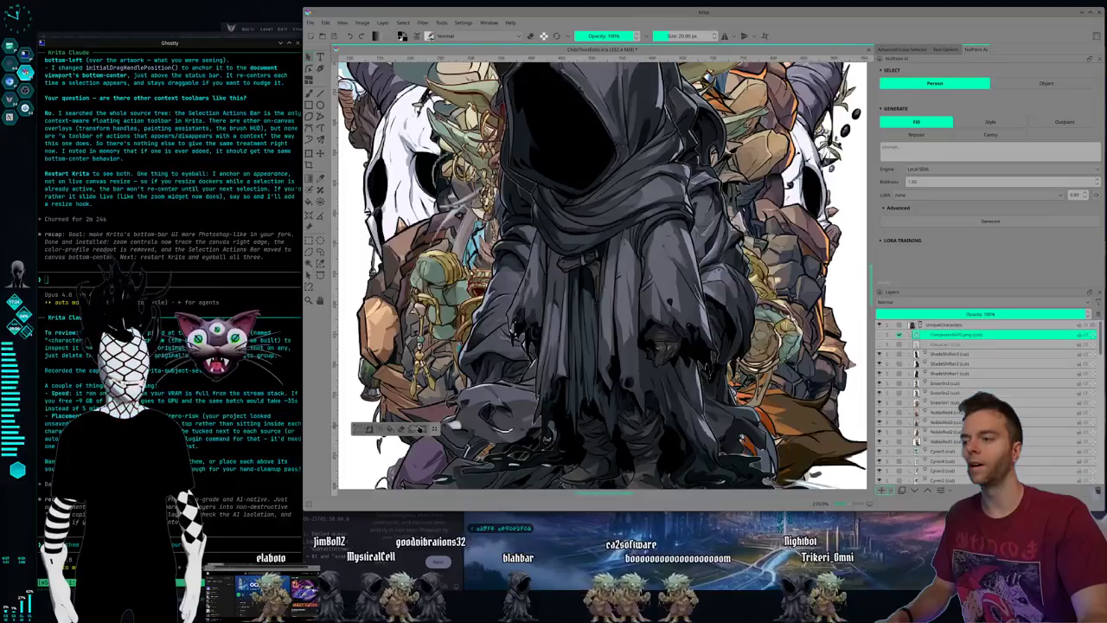
Settle the selection actions bar higher, then frame a region screenshot of the Krita canvas.
{"action": "mouse_move", "coordinate": [420, 428]}
{"action": "left_mouse_down"}
{"action": "mouse_move", "coordinate": [408, 463]}
{"action": "mouse_move", "coordinate": [368, 491]}
{"action": "left_mouse_up"}
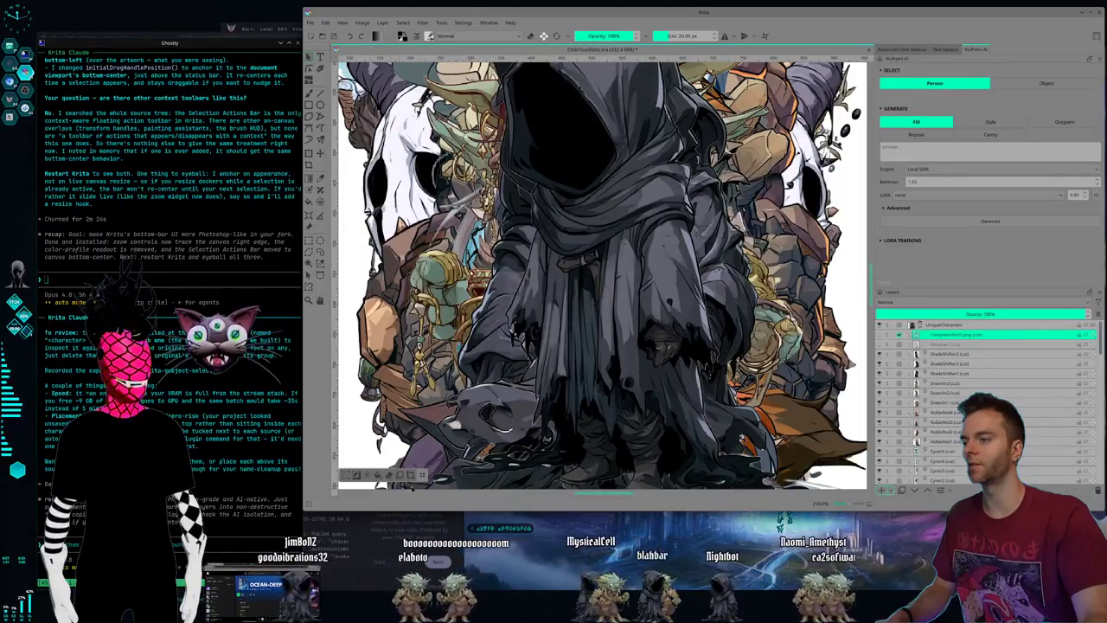
{"action": "mouse_move", "coordinate": [418, 479]}
{"action": "left_mouse_down"}
{"action": "mouse_move", "coordinate": [441, 407]}
{"action": "mouse_move", "coordinate": [422, 465]}
{"action": "mouse_move", "coordinate": [438, 446]}
{"action": "left_mouse_up"}
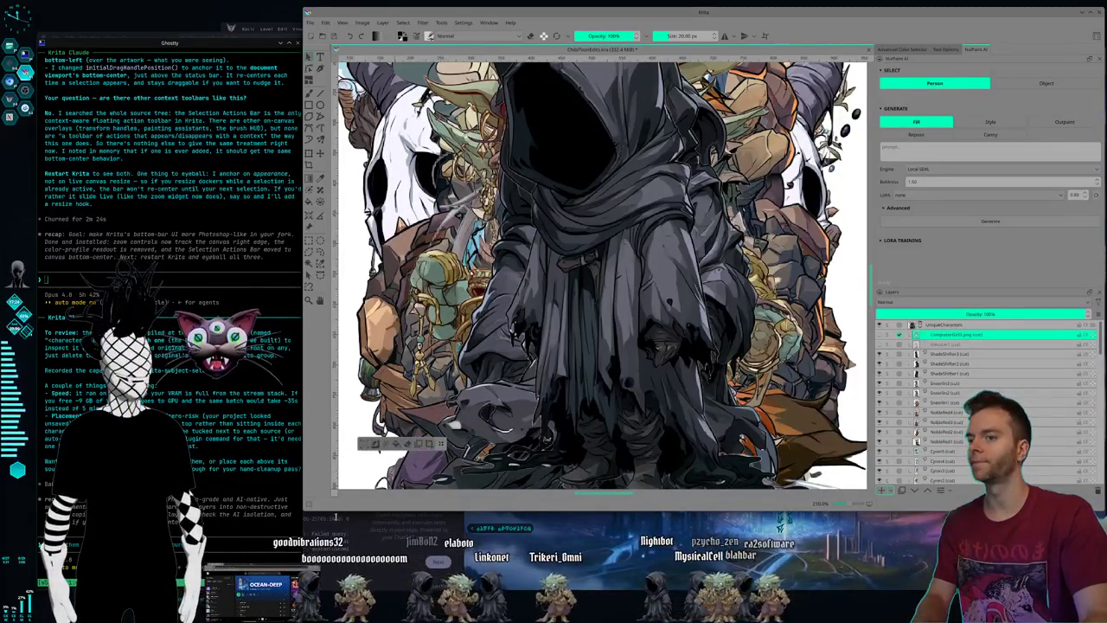
{"action": "key", "text": "Print"}
{"action": "left_click_drag", "start_coordinate": [300, 514], "coordinate": [878, 153]}
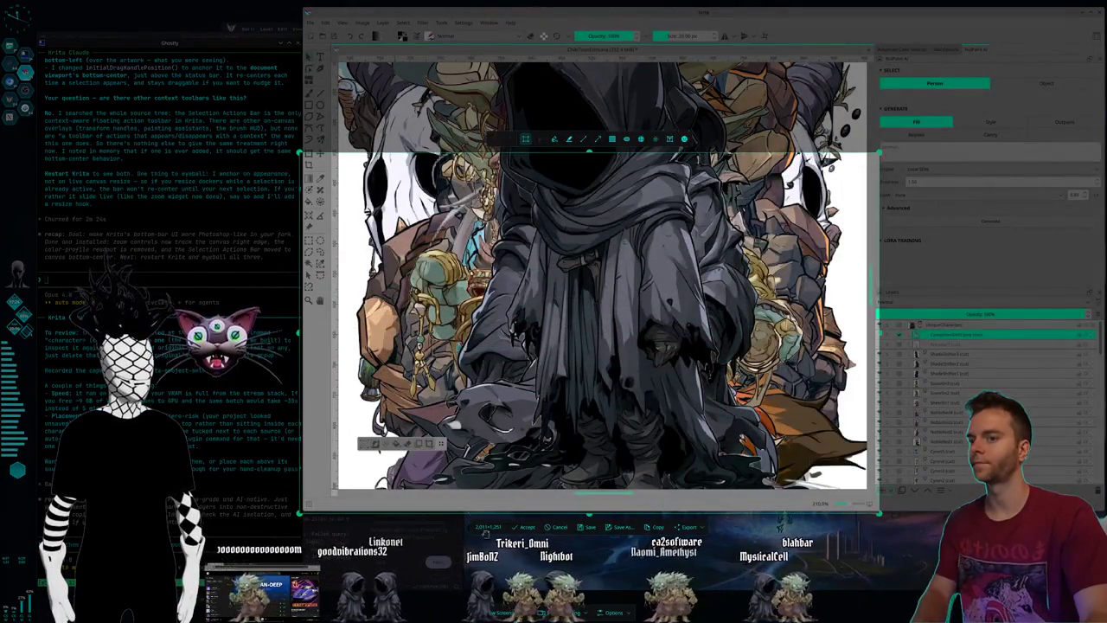
Paste the canvas screenshot into Claude Code with feedback that the zoom moved correctly.
{"action": "left_click", "coordinate": [654, 529]}
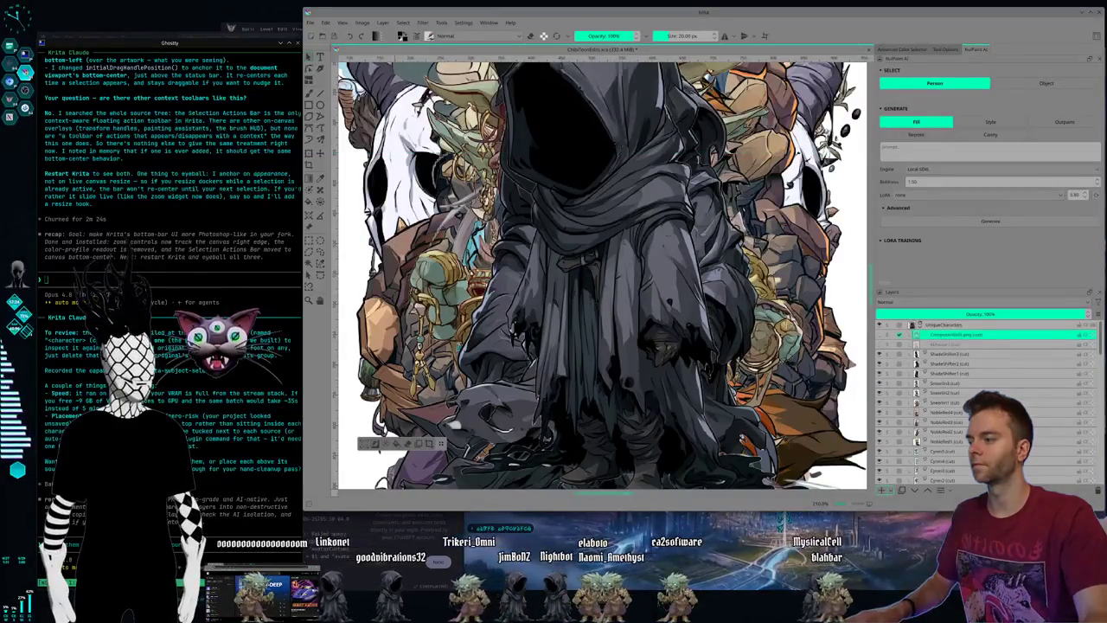
{"action": "key", "text": "ctrl+v"}
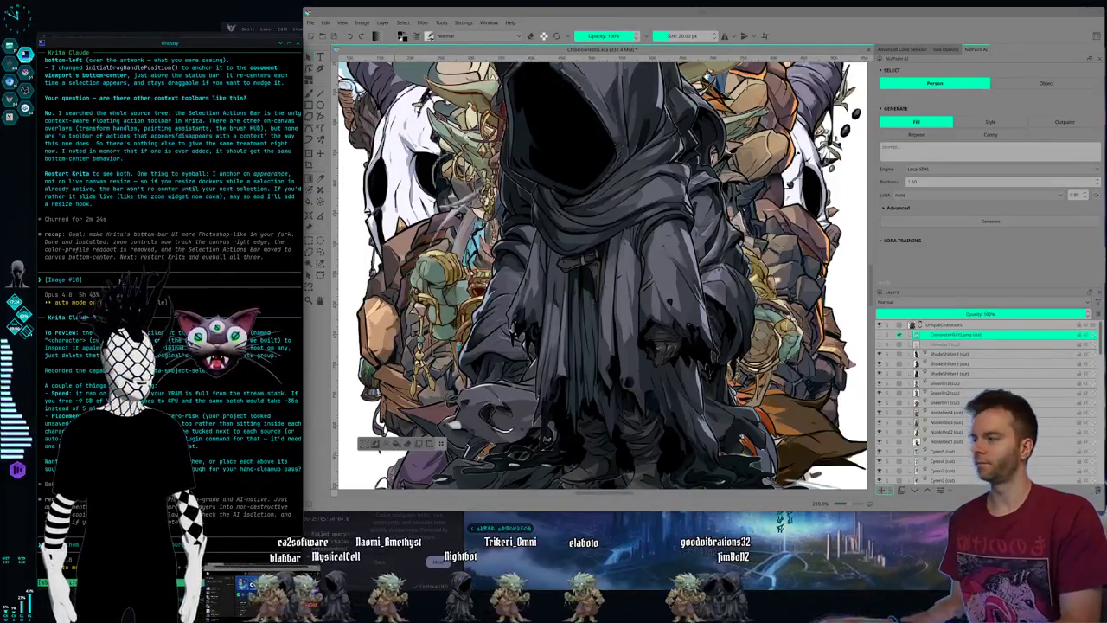
{"action": "type", "text": "Hey, the zoom moved correctly. It looks great. It's anchored to the bottom right of the document. The color information thing is gone. It looks great. The floating like selection like toolbar is still there over top of the document. And actually, can we have this aligned to the left side of the bottom bar in the bottom left?"}
{"action": "key", "text": "Return"}
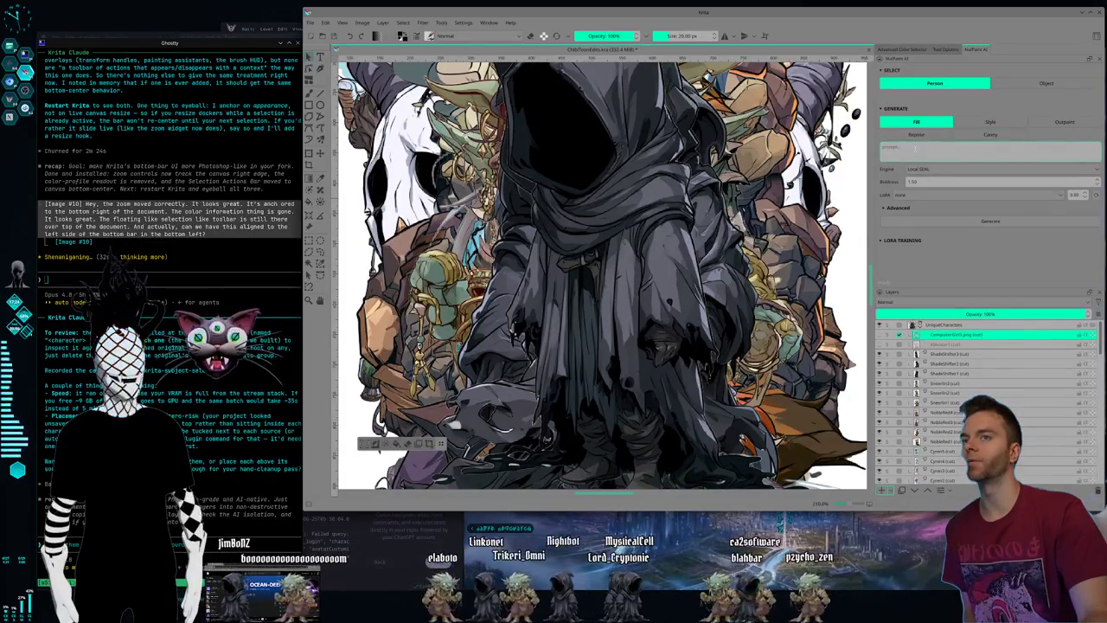
Expand LoRA Training in the AI docker, and briefly expand then collapse Advanced settings.
{"action": "left_click", "coordinate": [900, 241]}
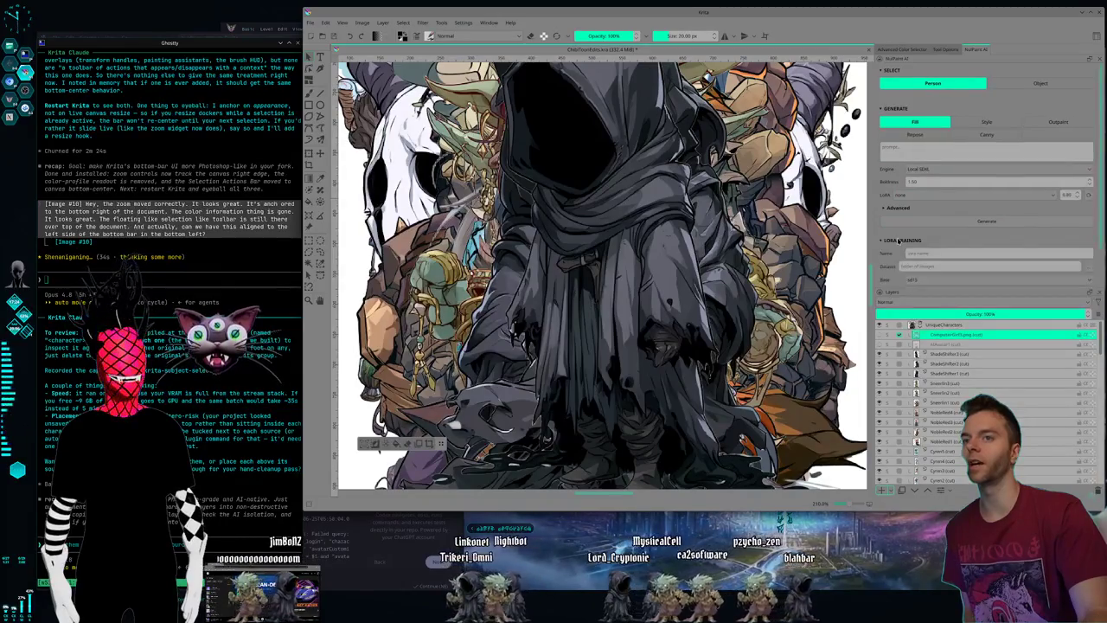
{"action": "left_click", "coordinate": [902, 208]}
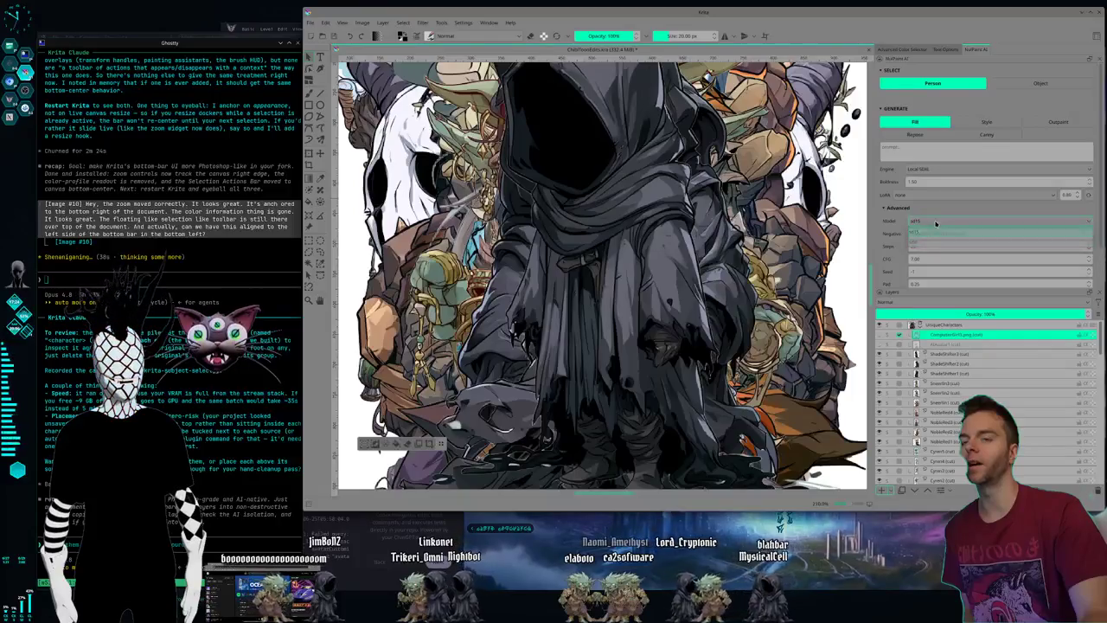
{"action": "left_click", "coordinate": [896, 211]}
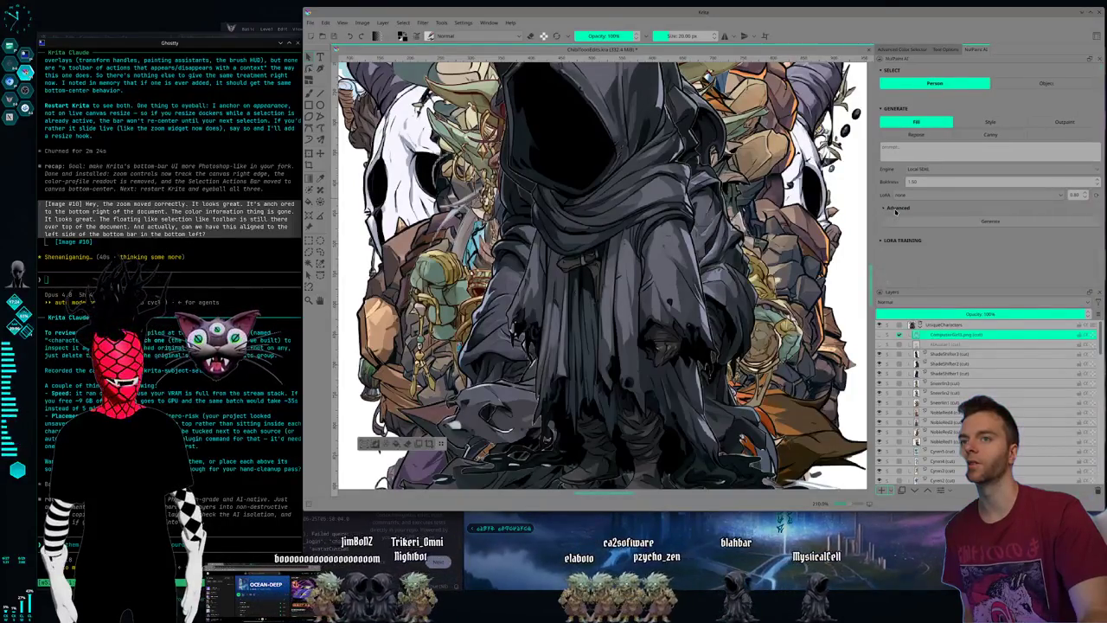
Switch the engine to Nano Banana Pro and back to Local SDXL, then move Krita's window left.
{"action": "left_click", "coordinate": [961, 170]}
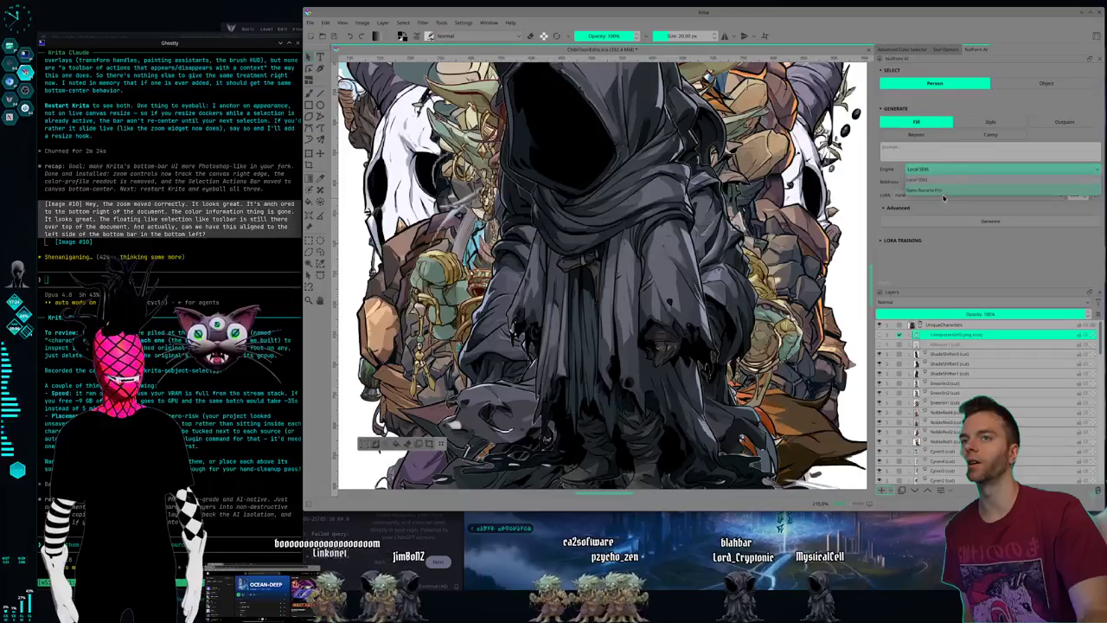
{"action": "left_click", "coordinate": [946, 192]}
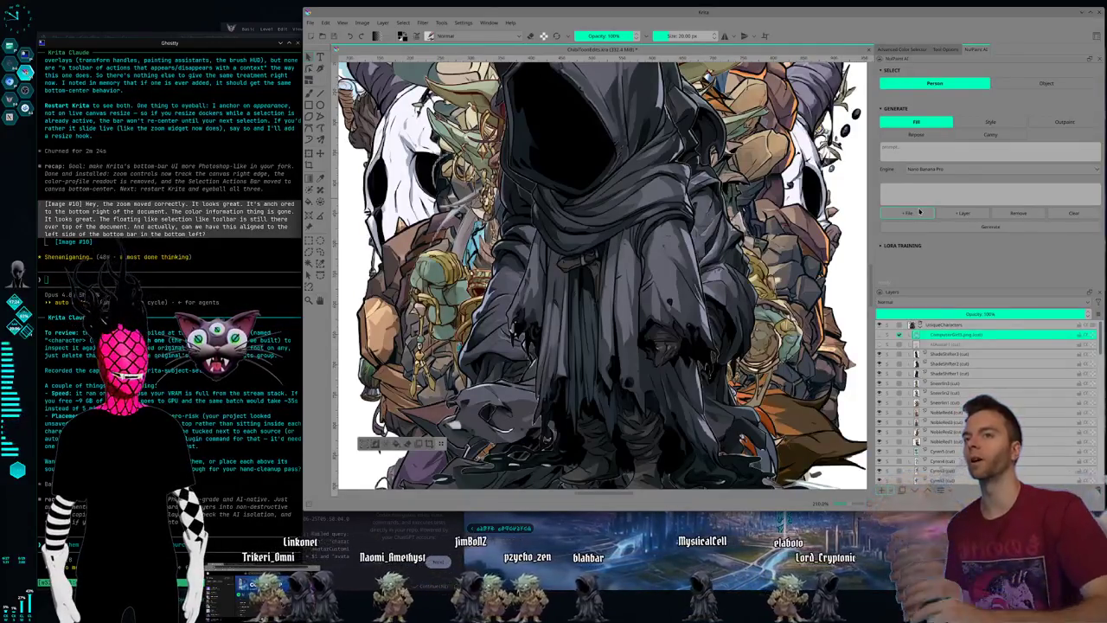
{"action": "left_click", "coordinate": [945, 170]}
{"action": "left_click", "coordinate": [946, 181]}
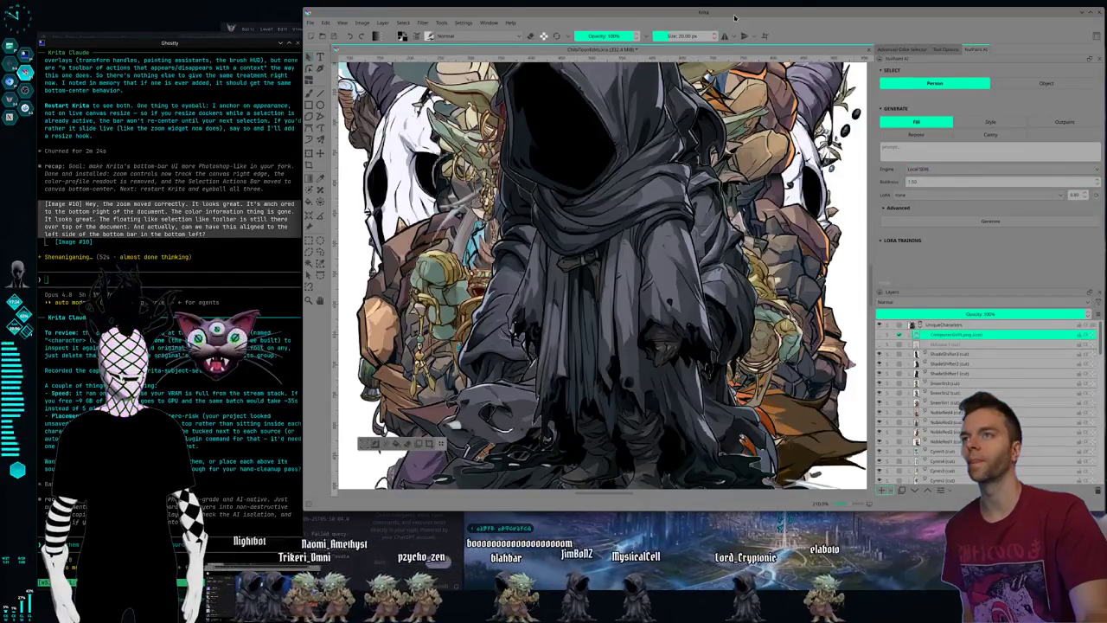
{"action": "left_click_drag", "start_coordinate": [734, 17], "coordinate": [722, 22]}
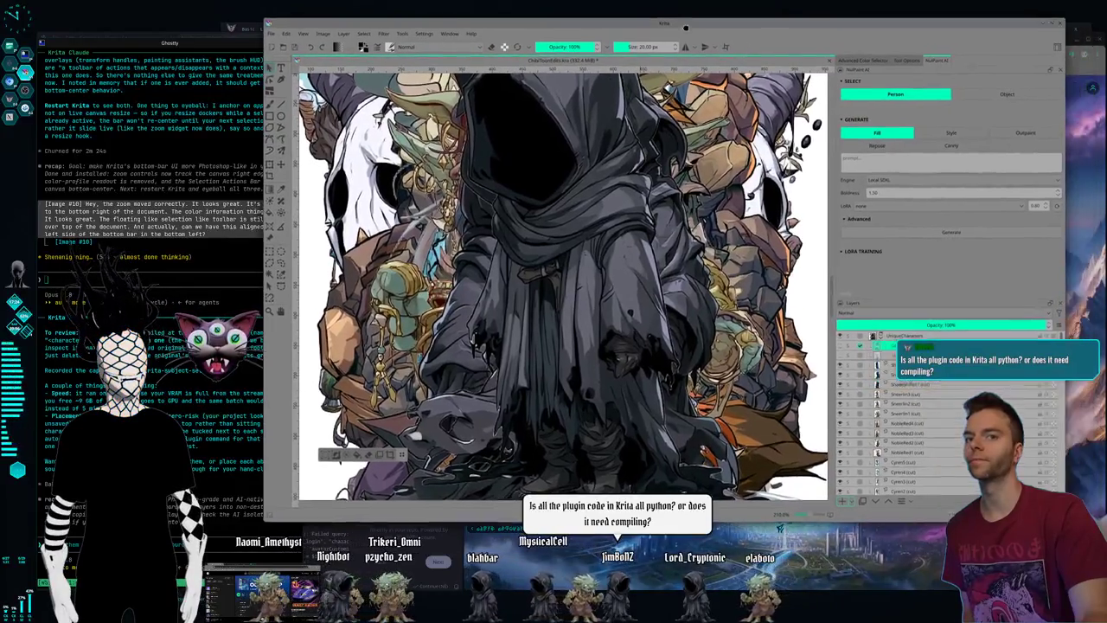
{"action": "left_click_drag", "start_coordinate": [722, 21], "coordinate": [673, 32]}
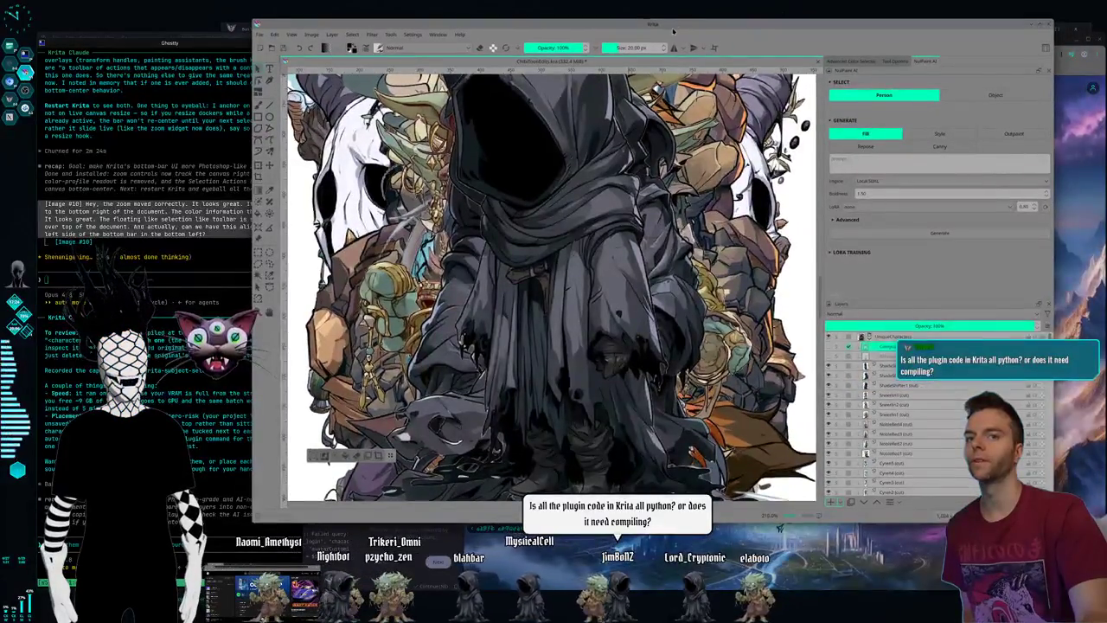
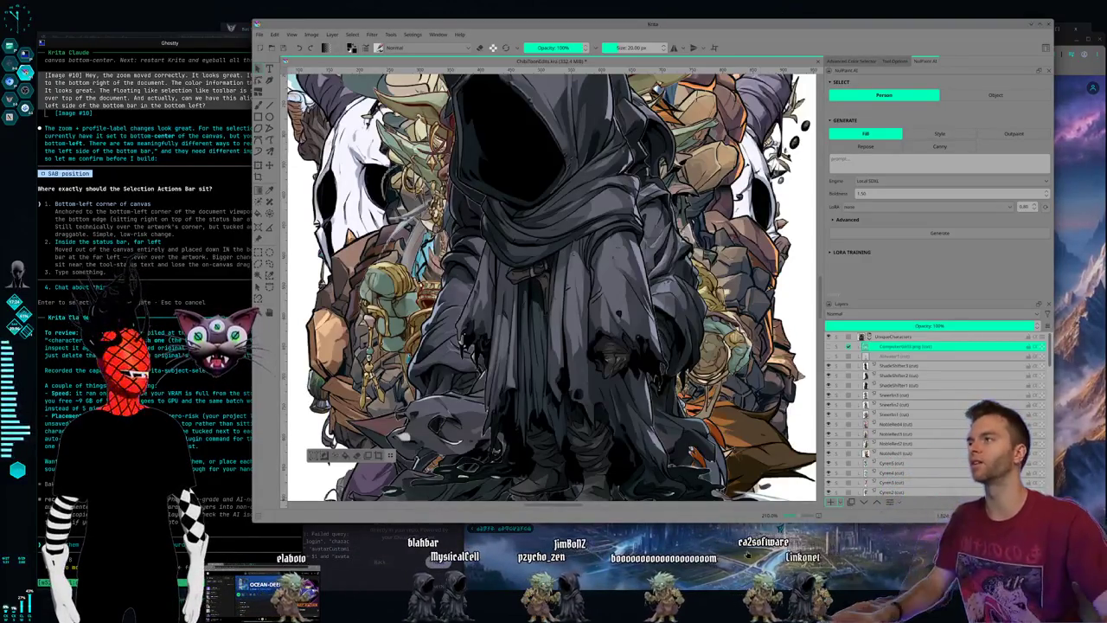
Answer the assistant's placement question with 'Inside the status bar, far left' in Ghostty.
{"action": "left_click", "coordinate": [183, 253]}
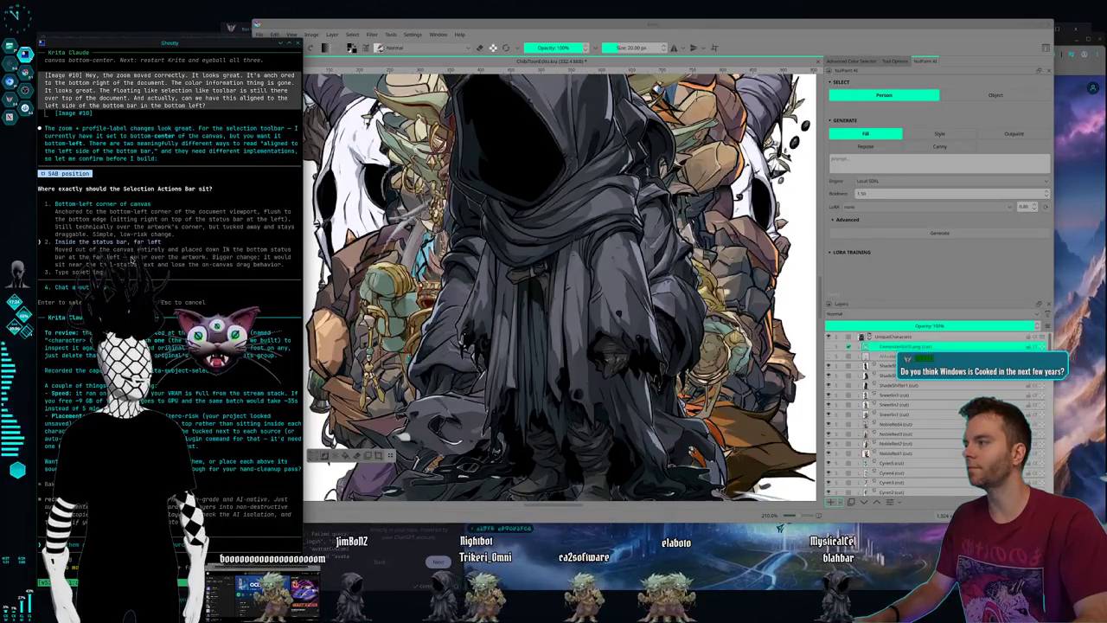
{"action": "key", "text": "Return"}
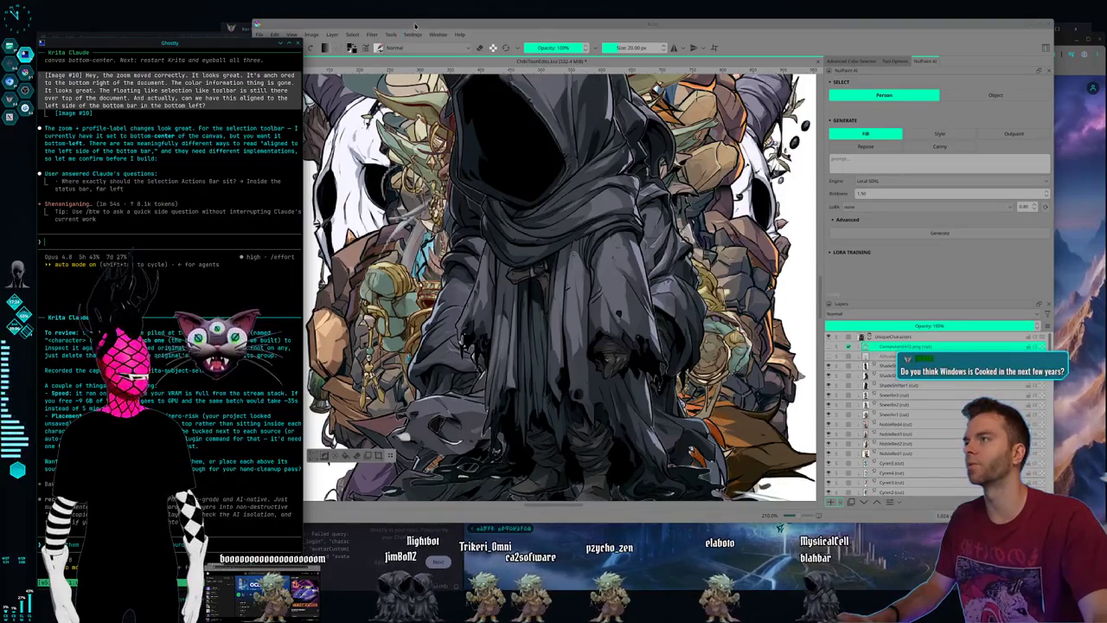
Shift the Krita window right and widen it toward the left.
{"action": "left_click_drag", "start_coordinate": [415, 26], "coordinate": [449, 26]}
{"action": "left_click_drag", "start_coordinate": [288, 19], "coordinate": [273, 15]}
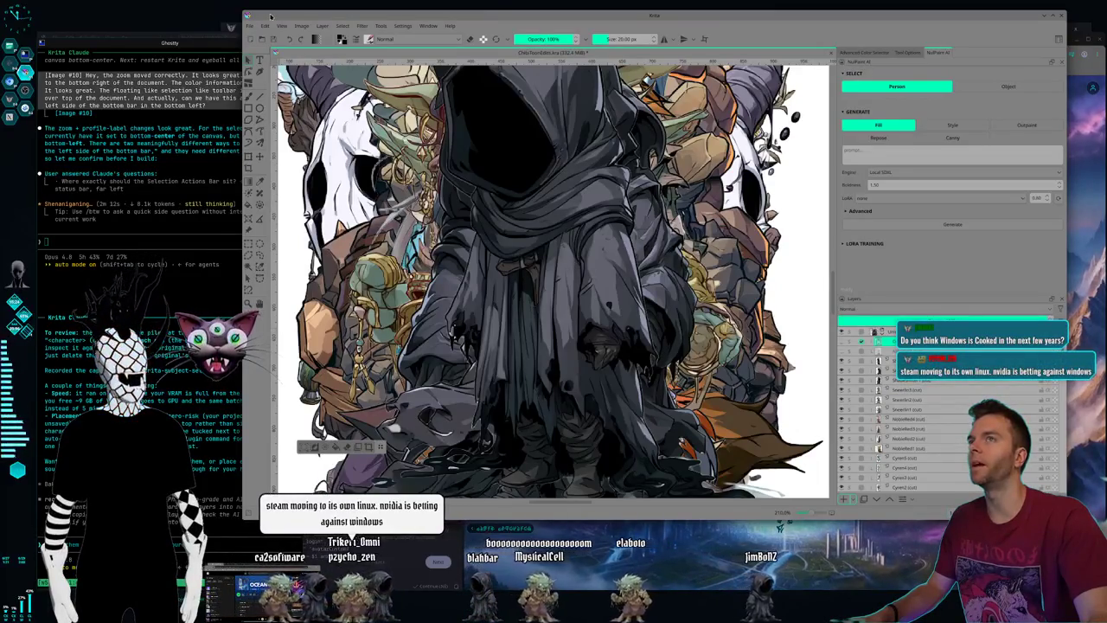
{"action": "left_click_drag", "start_coordinate": [244, 12], "coordinate": [214, 12]}
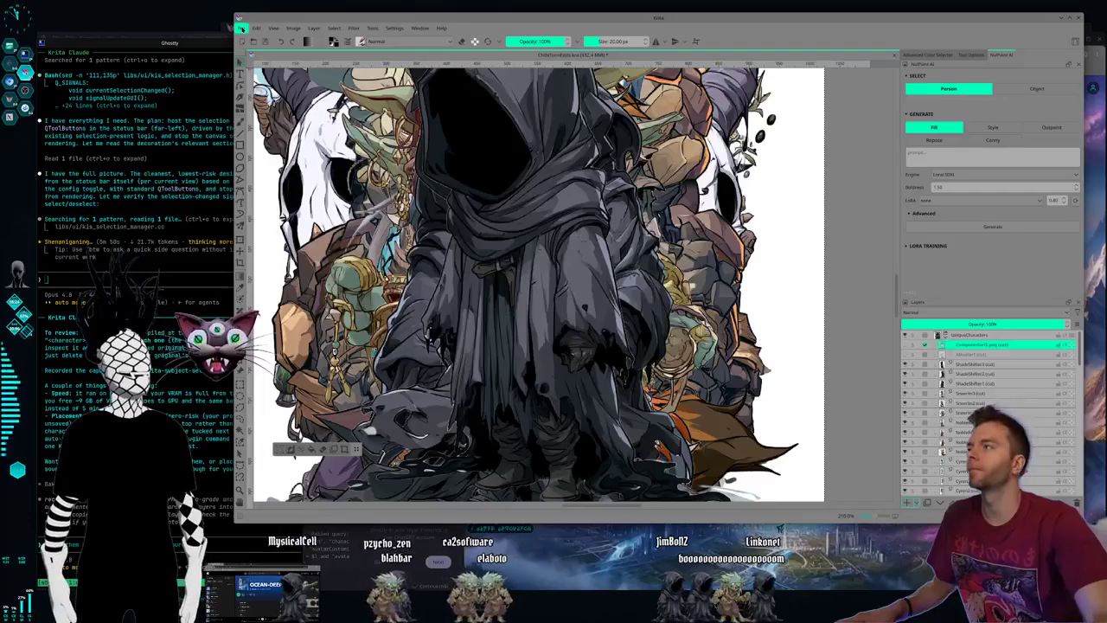
Open StreamSchedule_Automated.kra from Krita's recent files.
{"action": "left_click", "coordinate": [243, 28]}
{"action": "mouse_move", "coordinate": [264, 60]}
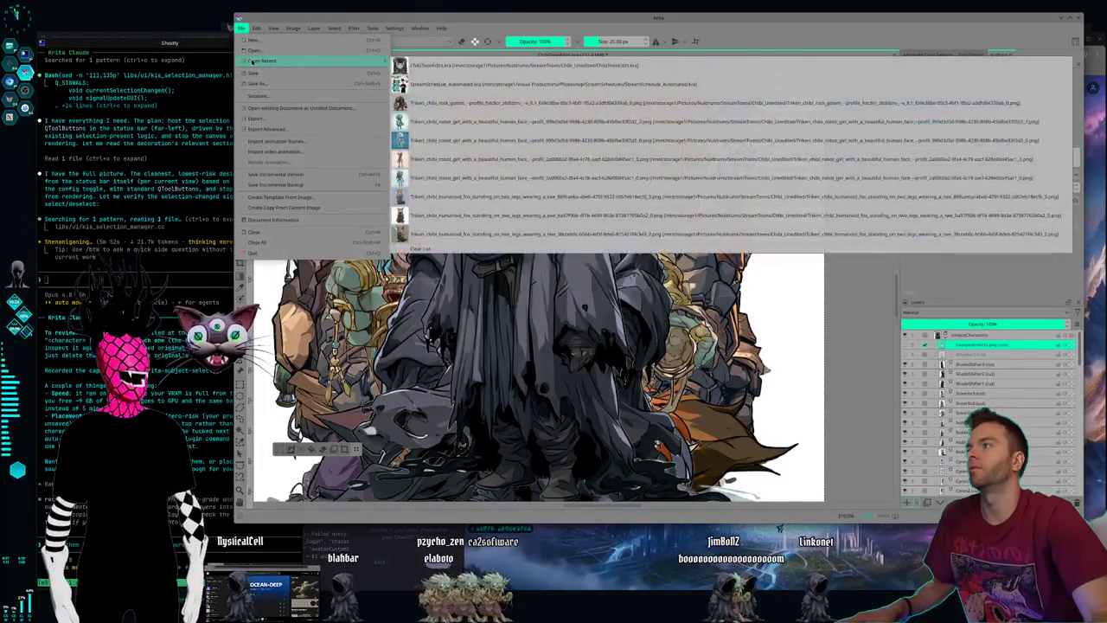
{"action": "left_click", "coordinate": [426, 88]}
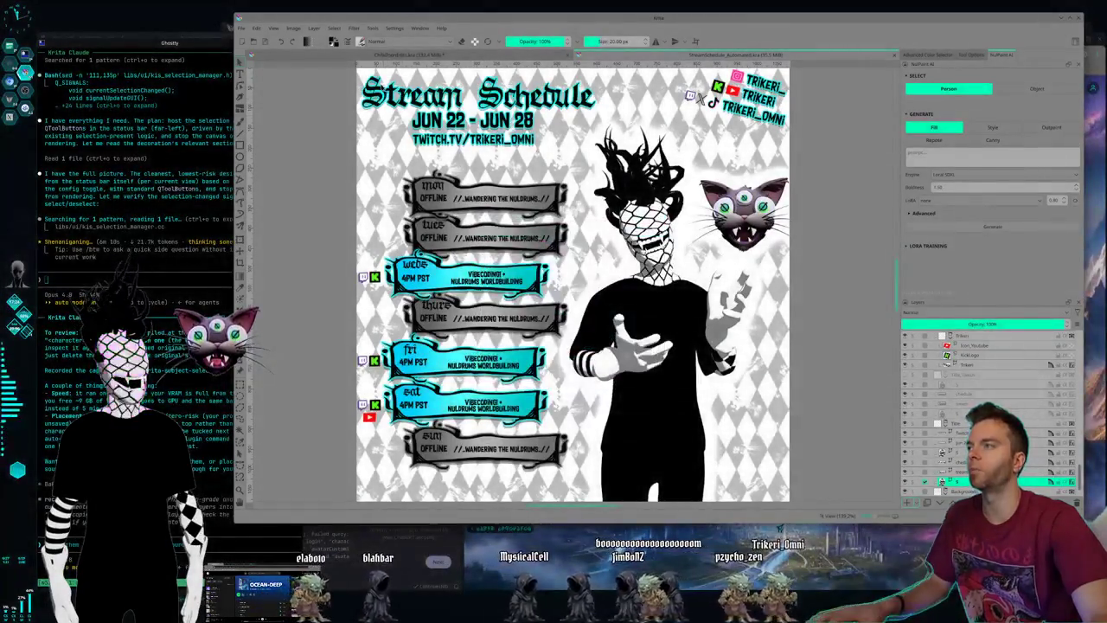
{"action": "scroll", "coordinate": [450, 115], "scroll_direction": "up", "scroll_amount": 3}
{"action": "scroll", "coordinate": [450, 115], "scroll_direction": "up", "scroll_amount": 2}
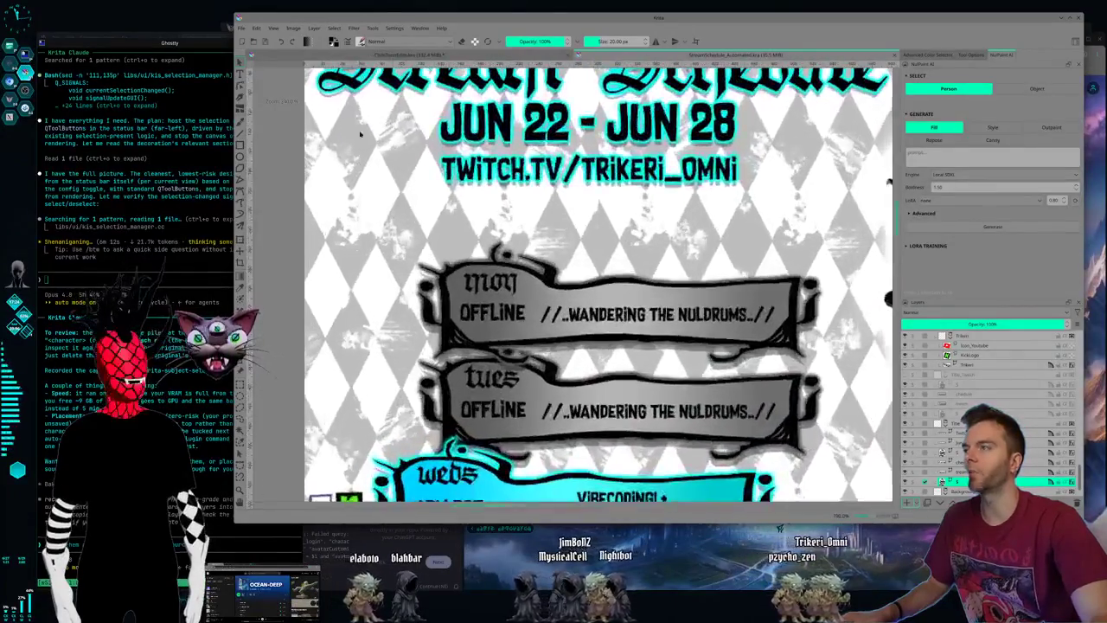
{"action": "scroll", "coordinate": [424, 139], "scroll_direction": "up", "scroll_amount": 2}
{"action": "scroll", "coordinate": [424, 138], "scroll_direction": "up", "scroll_amount": 1}
{"action": "scroll", "coordinate": [424, 139], "scroll_direction": "up", "scroll_amount": 1}
{"action": "scroll", "coordinate": [423, 138], "scroll_direction": "up", "scroll_amount": 1}
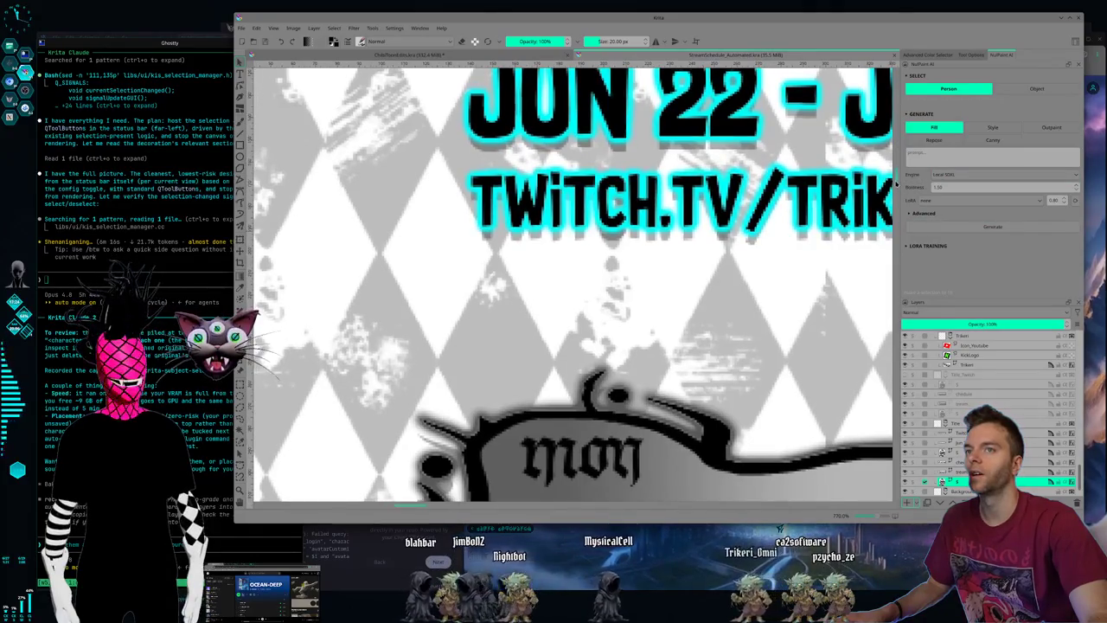
{"action": "scroll", "coordinate": [897, 185], "scroll_direction": "up", "scroll_amount": 3}
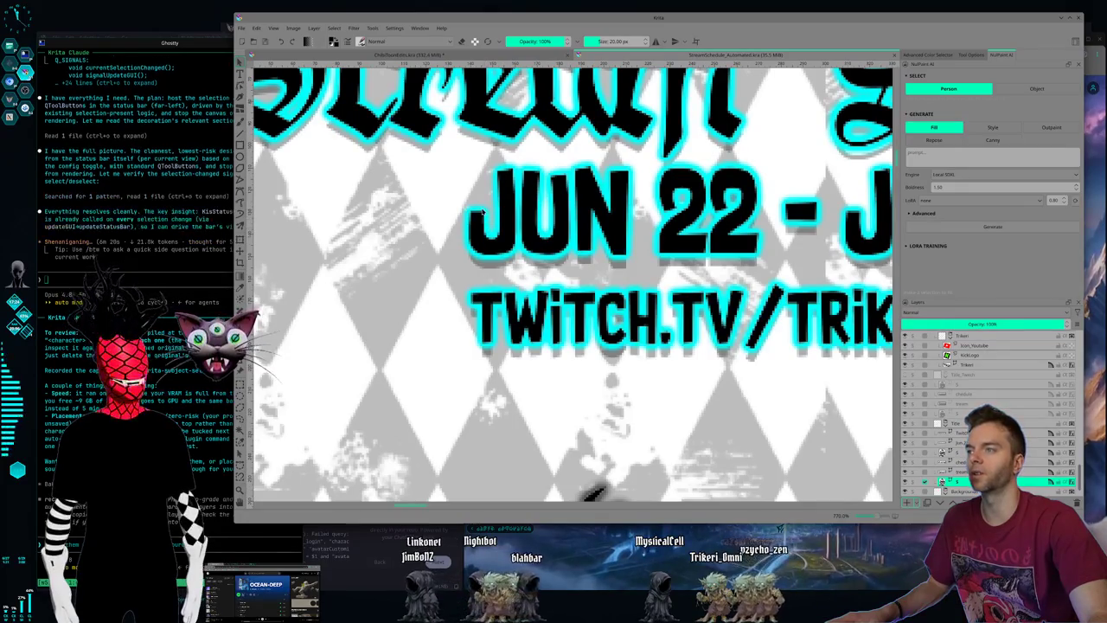
{"action": "scroll", "coordinate": [644, 277], "scroll_direction": "down", "scroll_amount": 2}
{"action": "scroll", "coordinate": [657, 294], "scroll_direction": "down", "scroll_amount": 2}
{"action": "scroll", "coordinate": [683, 329], "scroll_direction": "down", "scroll_amount": 2}
{"action": "scroll", "coordinate": [709, 337], "scroll_direction": "down", "scroll_amount": 1}
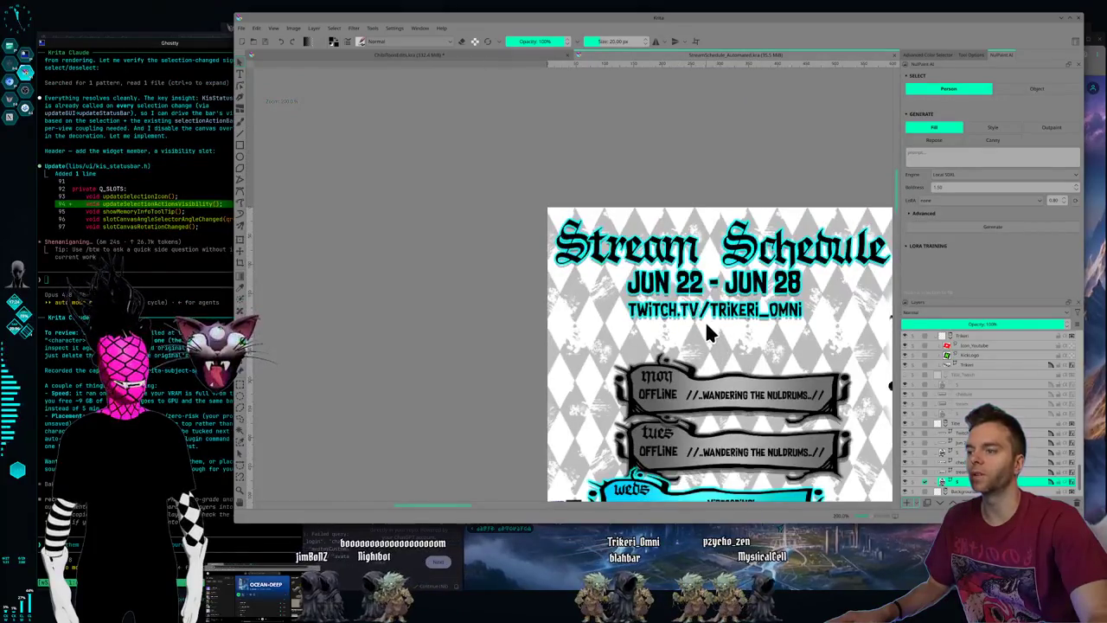
{"action": "scroll", "coordinate": [708, 334], "scroll_direction": "down", "scroll_amount": 2}
{"action": "scroll", "coordinate": [705, 331], "scroll_direction": "down", "scroll_amount": 2}
{"action": "scroll", "coordinate": [702, 326], "scroll_direction": "down", "scroll_amount": 1}
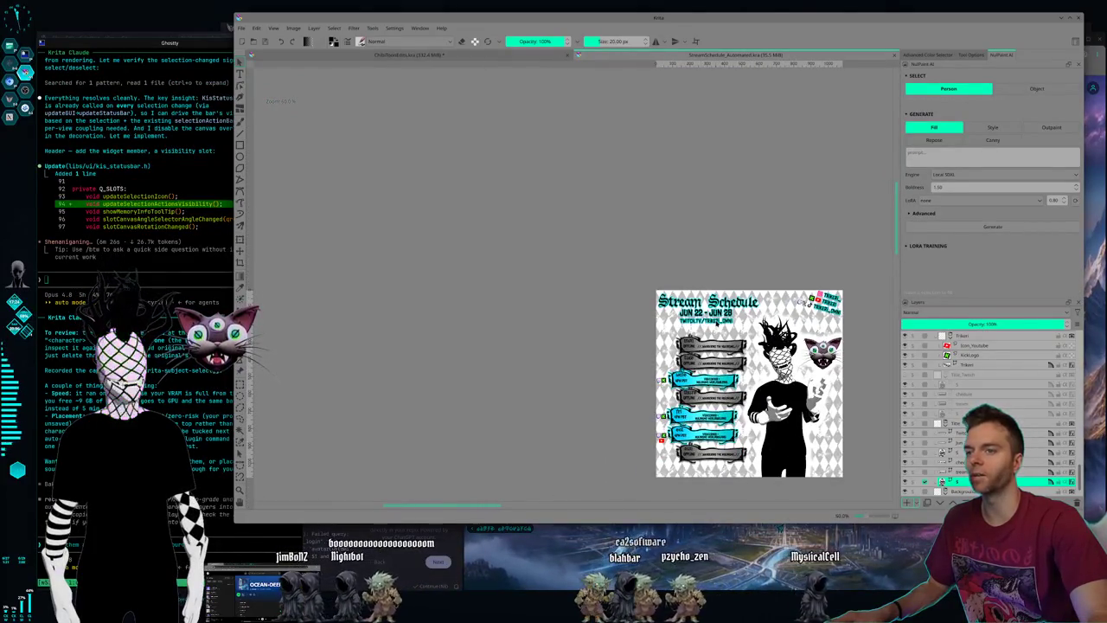
{"action": "scroll", "coordinate": [756, 317], "scroll_direction": "up", "scroll_amount": 2}
{"action": "scroll", "coordinate": [756, 318], "scroll_direction": "up", "scroll_amount": 1}
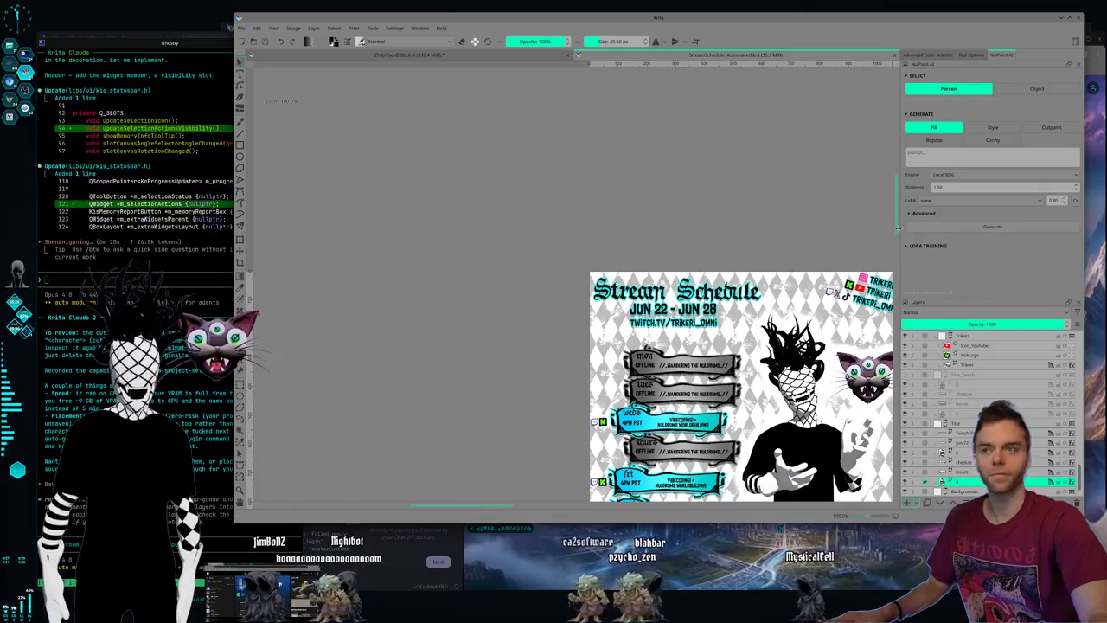
{"action": "scroll", "coordinate": [822, 295], "scroll_direction": "down", "scroll_amount": 2}
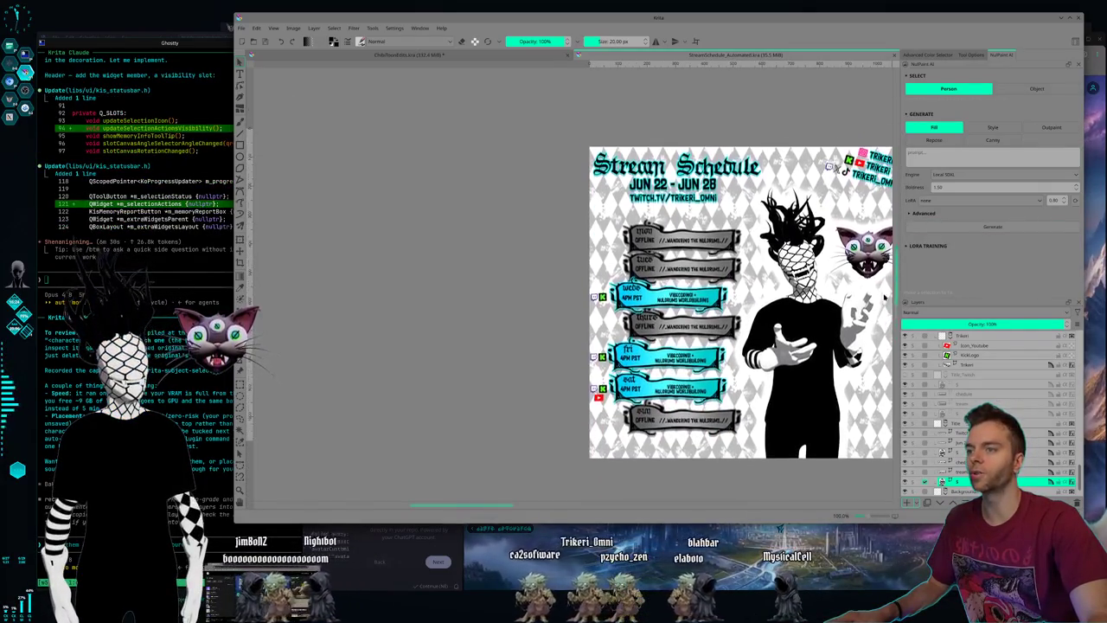
{"action": "scroll", "coordinate": [607, 490], "scroll_direction": "right", "scroll_amount": 2}
{"action": "scroll", "coordinate": [607, 490], "scroll_direction": "right", "scroll_amount": 2}
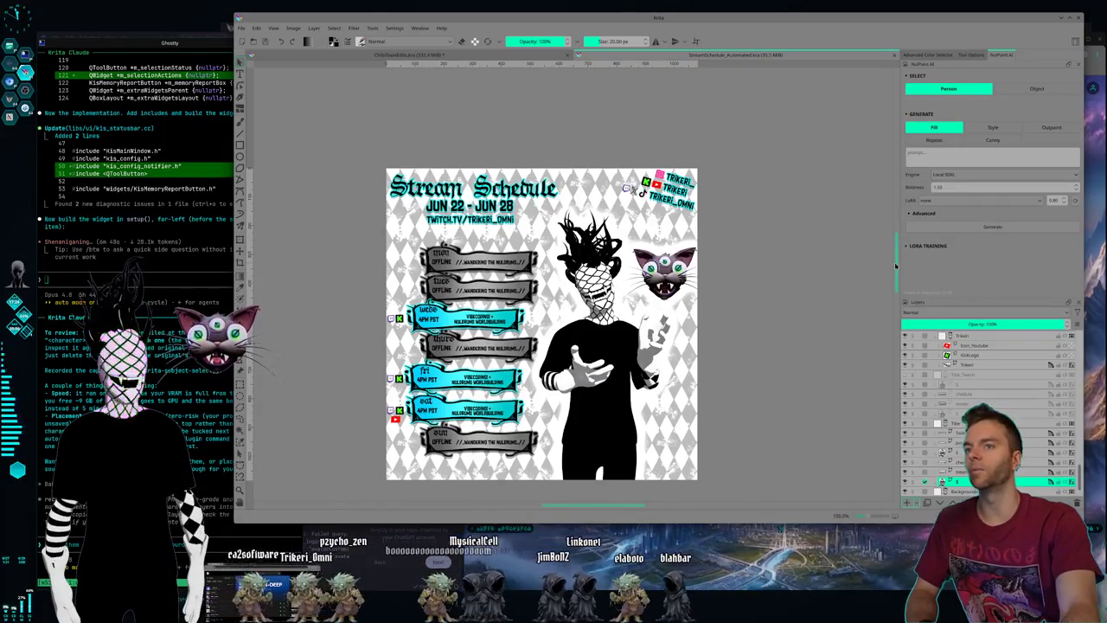
Cycle through virtual desktops 2, 3 and 4 to reach the Kdenlive project.
{"action": "scroll", "coordinate": [896, 266], "scroll_direction": "down", "scroll_amount": 2}
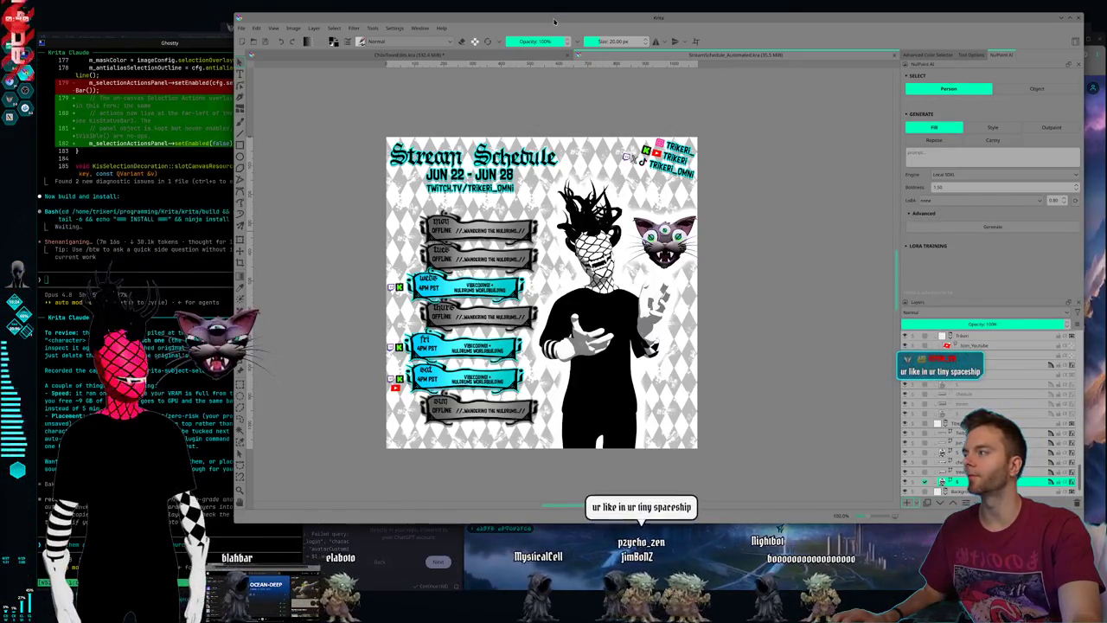
{"action": "key", "text": "super+2"}
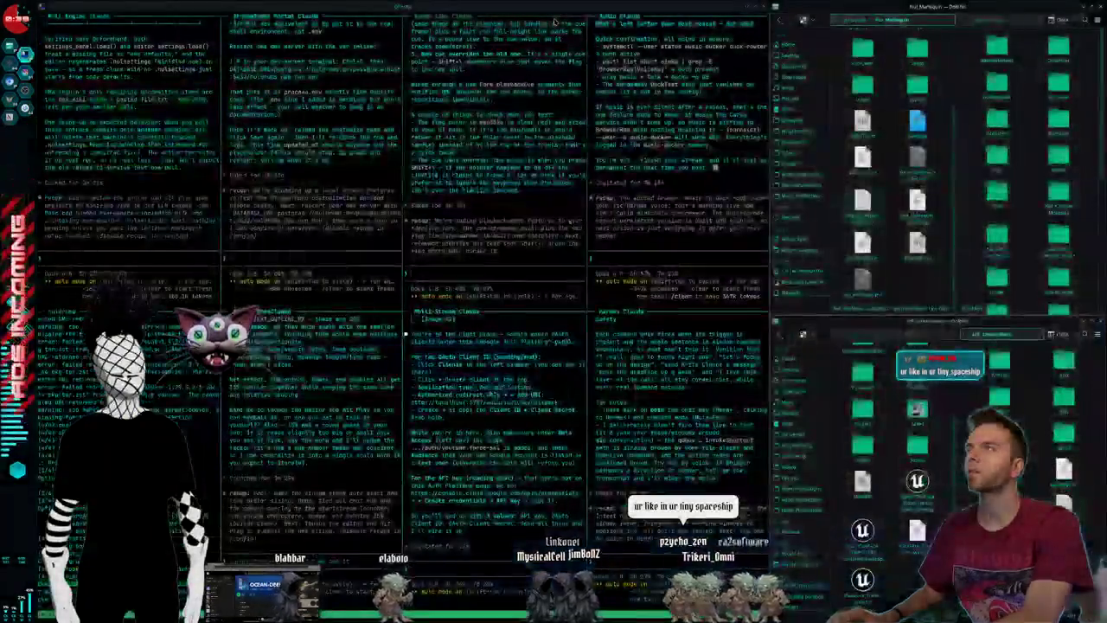
{"action": "key", "text": "super+3"}
{"action": "key", "text": "super+4"}
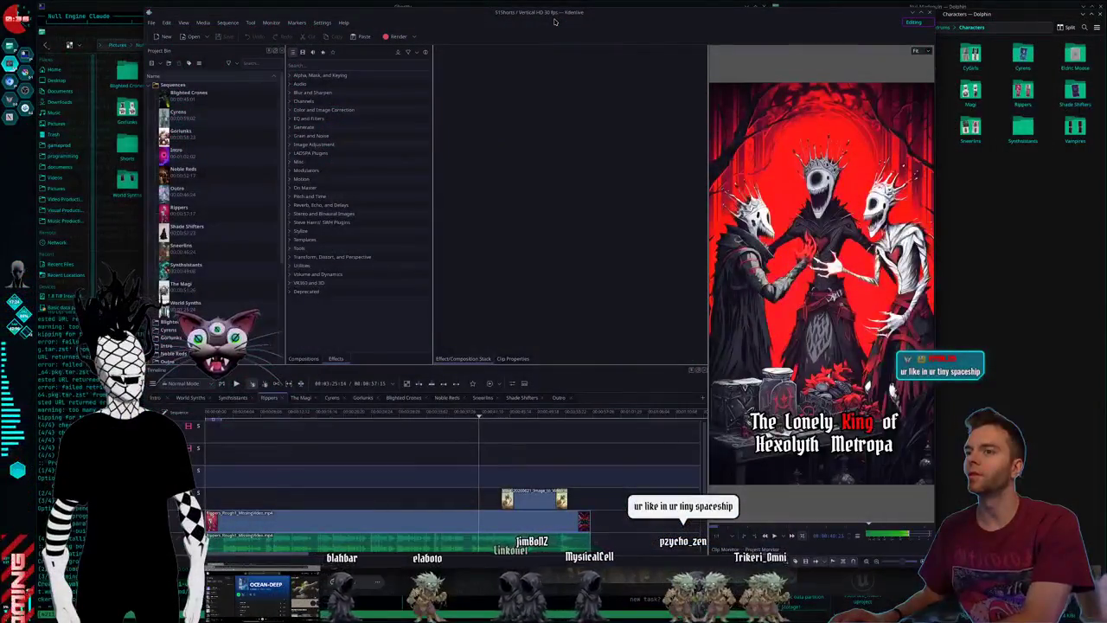
Nudge the Kdenlive window slightly to the right.
{"action": "left_click_drag", "start_coordinate": [452, 20], "coordinate": [496, 17]}
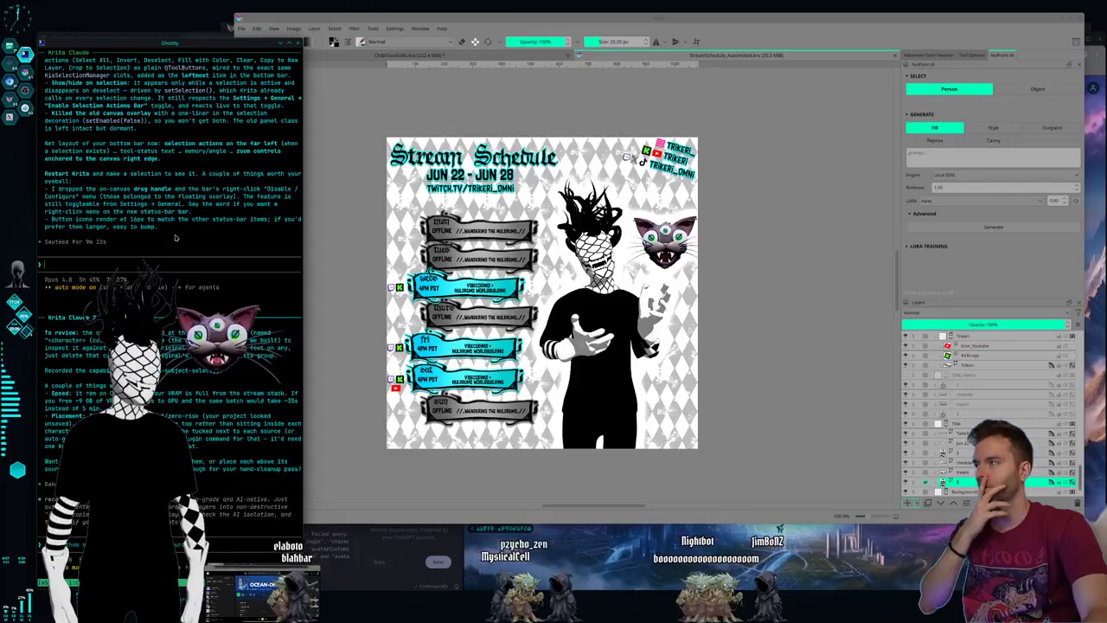
Close Krita, discarding unsaved changes to the Stream Schedule document.
{"action": "left_click", "coordinate": [1079, 18]}
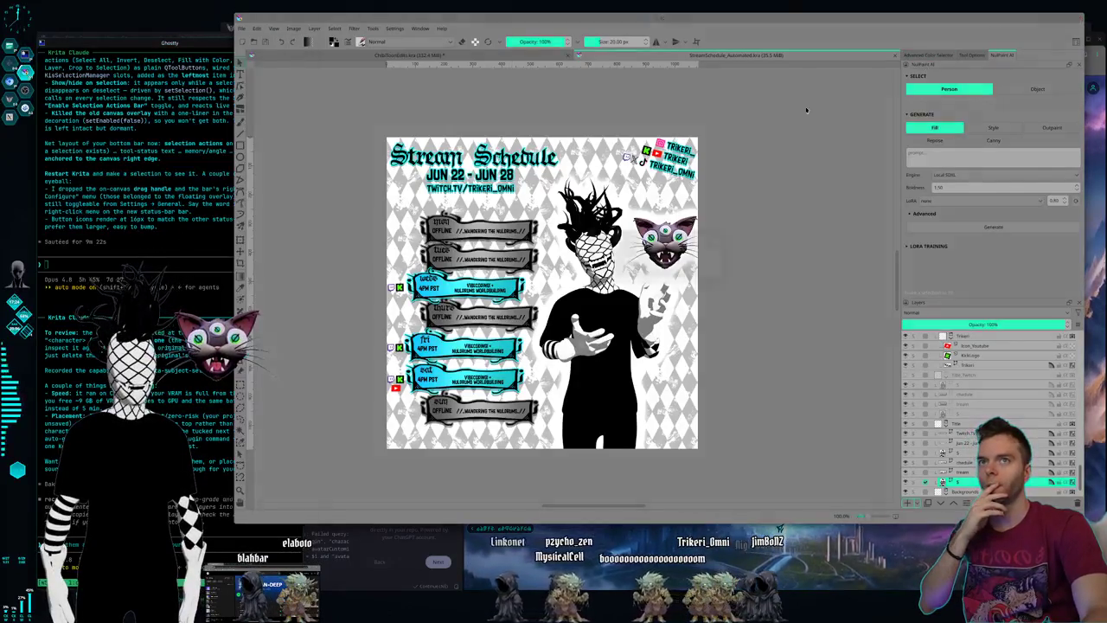
{"action": "left_click", "coordinate": [683, 271]}
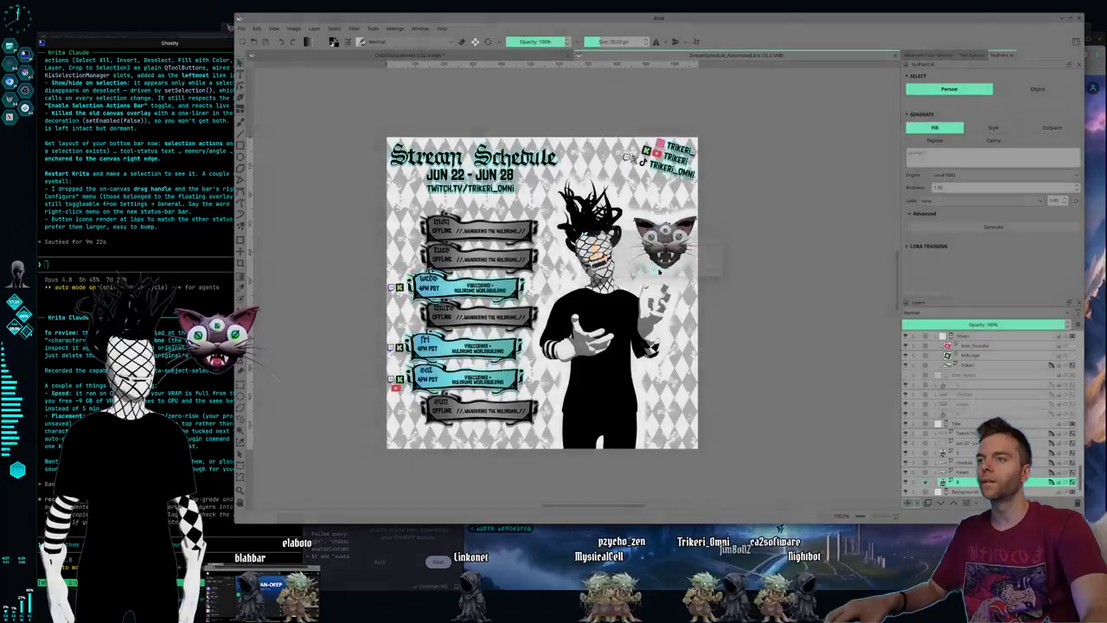
Launch Krita from KRunner by searching 'krita' and picking the application entry.
{"action": "key", "text": "alt+space"}
{"action": "type", "text": "krita"}
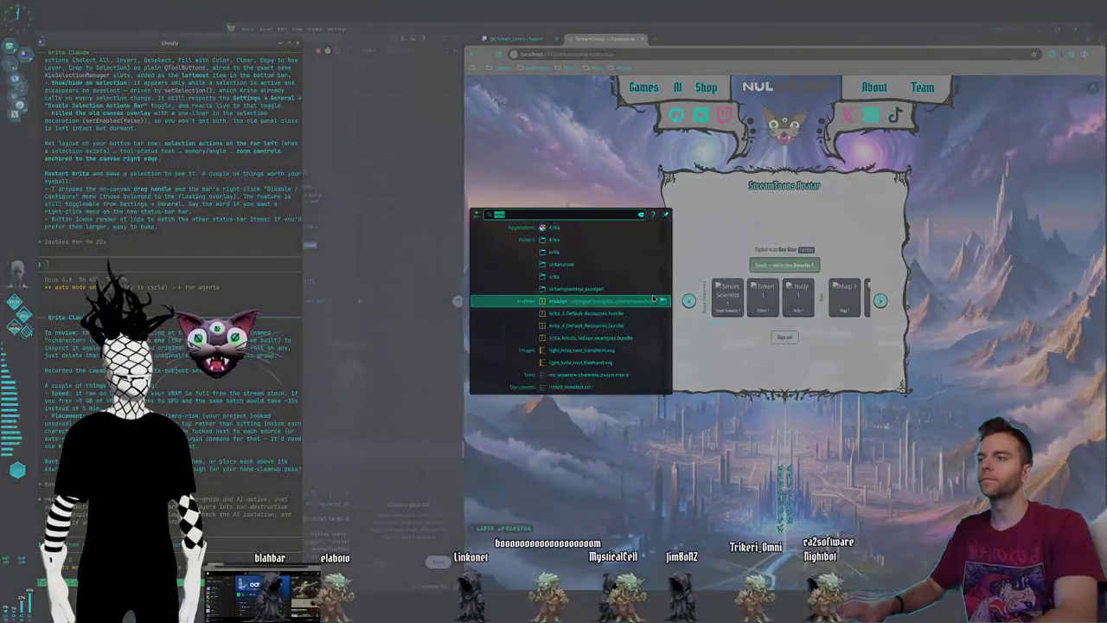
{"action": "key", "text": "Up"}
{"action": "key", "text": "Up"}
{"action": "key", "text": "Up"}
{"action": "key", "text": "Up"}
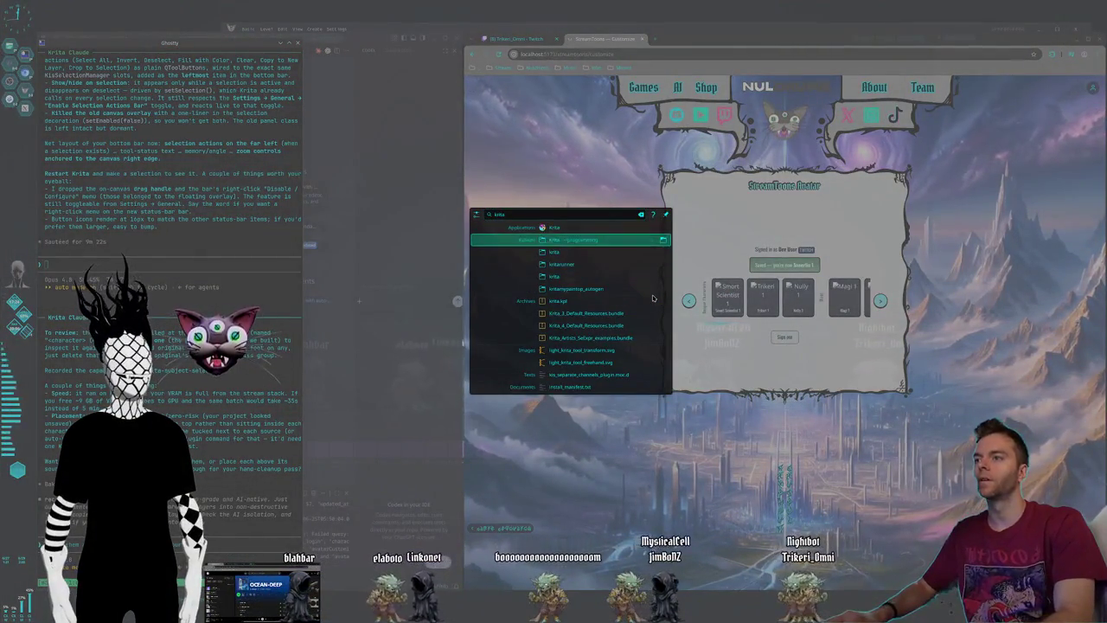
{"action": "key", "text": "Up"}
{"action": "key", "text": "Return"}
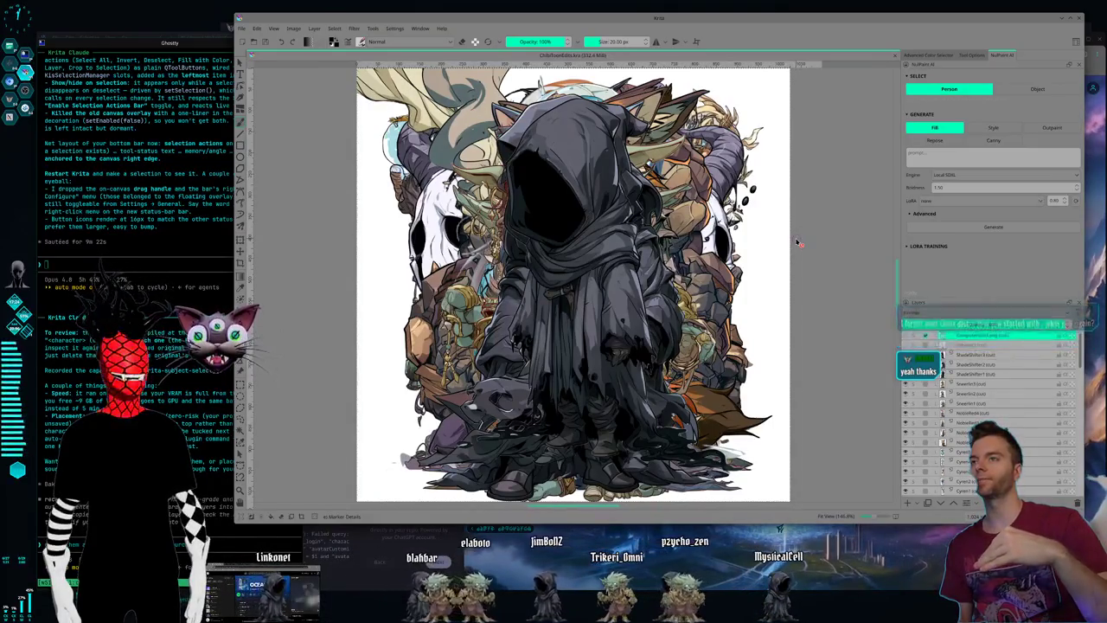
{"action": "key", "text": "super+1"}
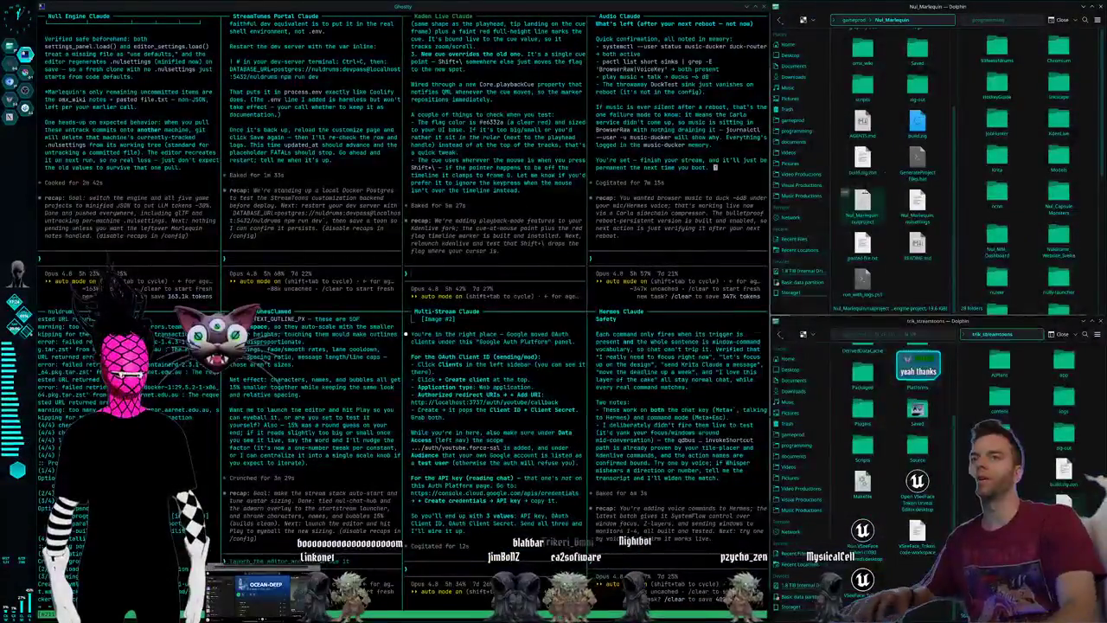
{"action": "scroll", "coordinate": [1027, 264], "scroll_direction": "down", "scroll_amount": 5}
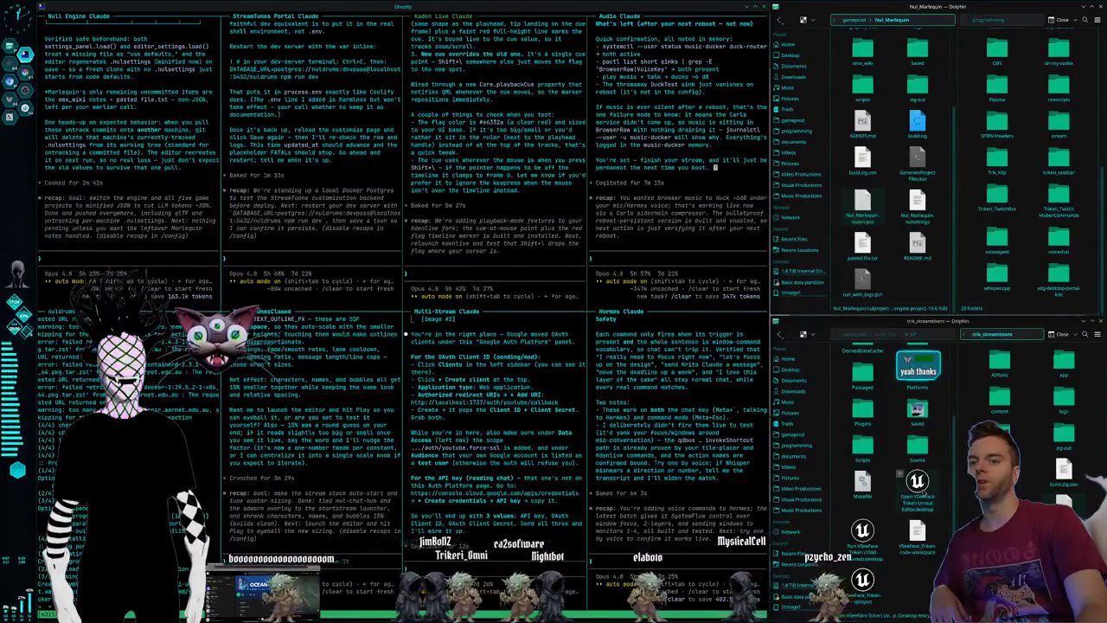
{"action": "left_click", "coordinate": [1015, 397]}
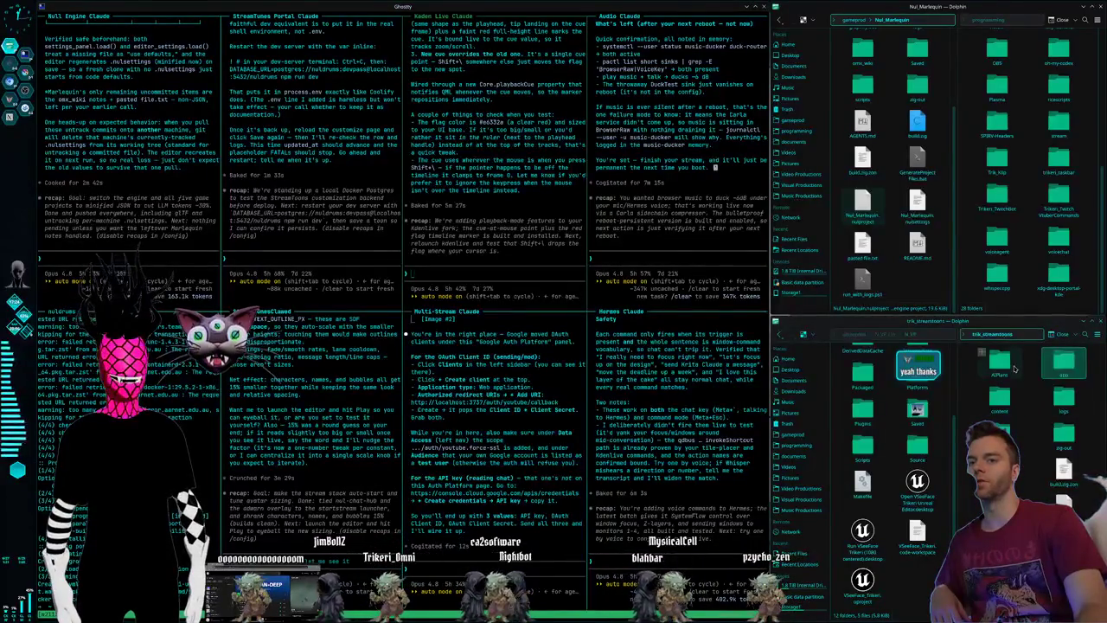
{"action": "left_click", "coordinate": [1003, 214]}
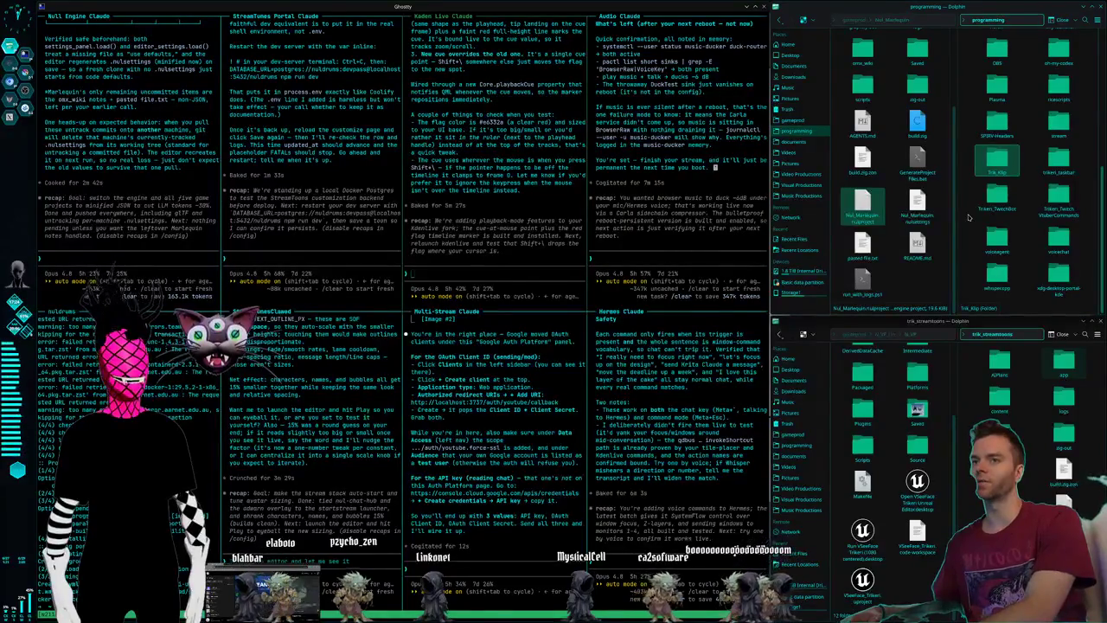
{"action": "key", "text": "super+2"}
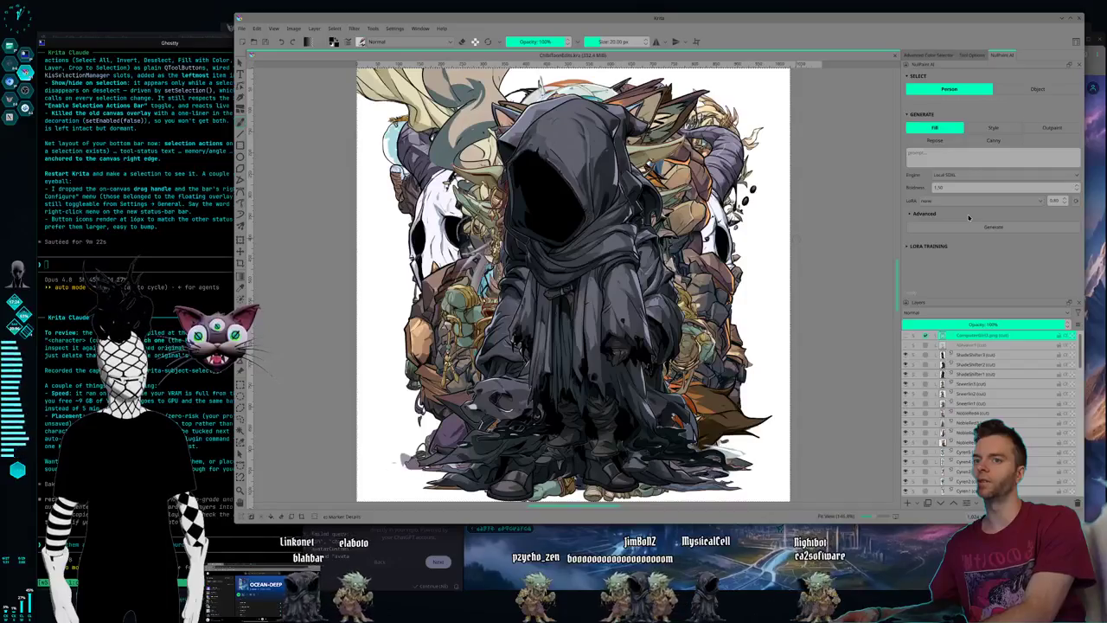
Capture a region screenshot of the Layers docker's layer stack.
{"action": "scroll", "coordinate": [986, 415], "scroll_direction": "down", "scroll_amount": 2}
{"action": "scroll", "coordinate": [986, 415], "scroll_direction": "down", "scroll_amount": 2}
{"action": "scroll", "coordinate": [986, 415], "scroll_direction": "down", "scroll_amount": 2}
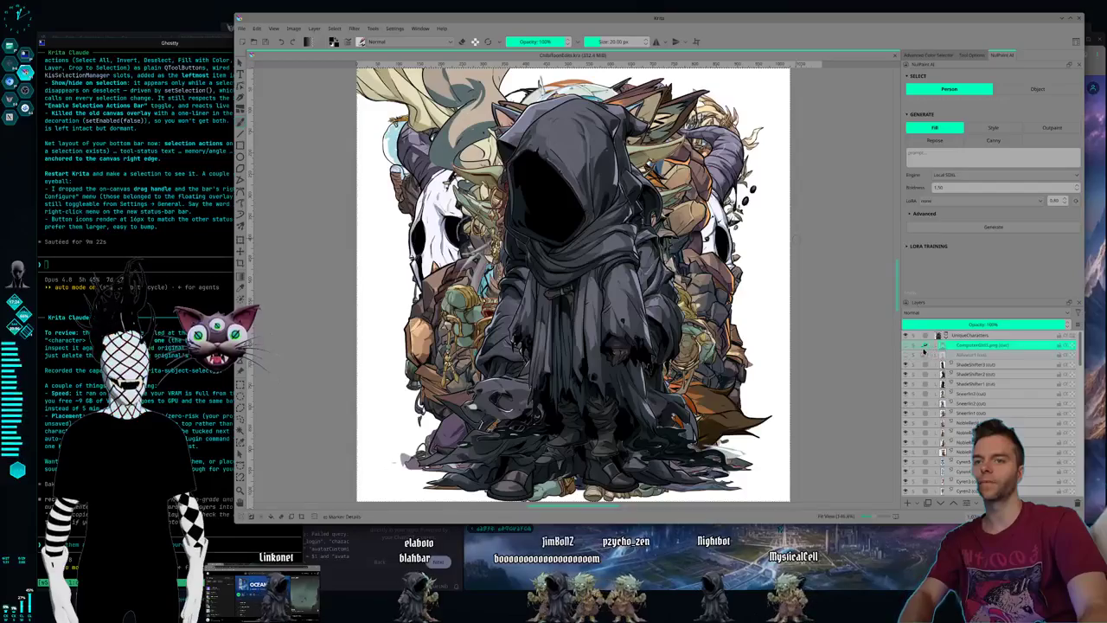
{"action": "key", "text": "super+shift+Print"}
{"action": "left_click_drag", "start_coordinate": [888, 301], "coordinate": [1057, 529]}
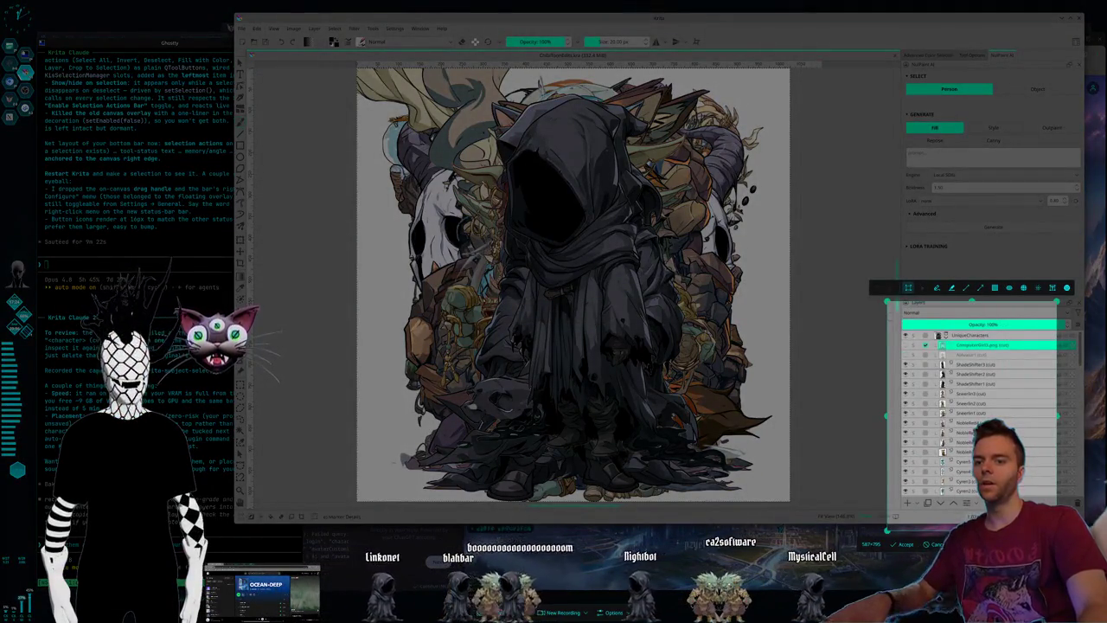
{"action": "key", "text": "Return"}
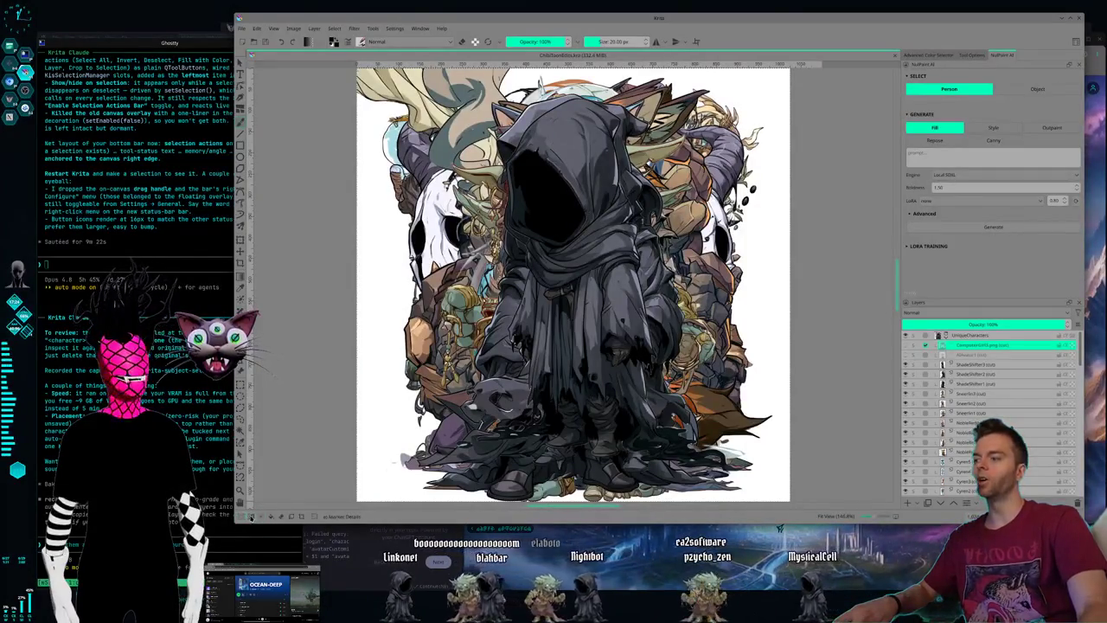
Widen the toolbox to two columns and deselect everything on the canvas.
{"action": "left_click_drag", "start_coordinate": [250, 437], "coordinate": [261, 429]}
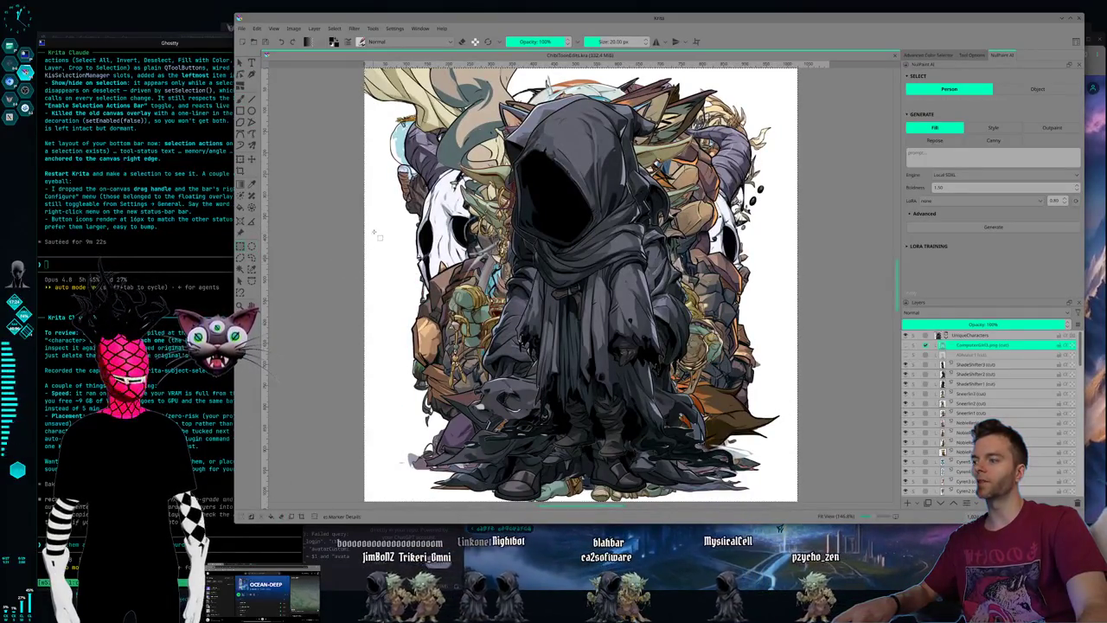
{"action": "left_click", "coordinate": [368, 325]}
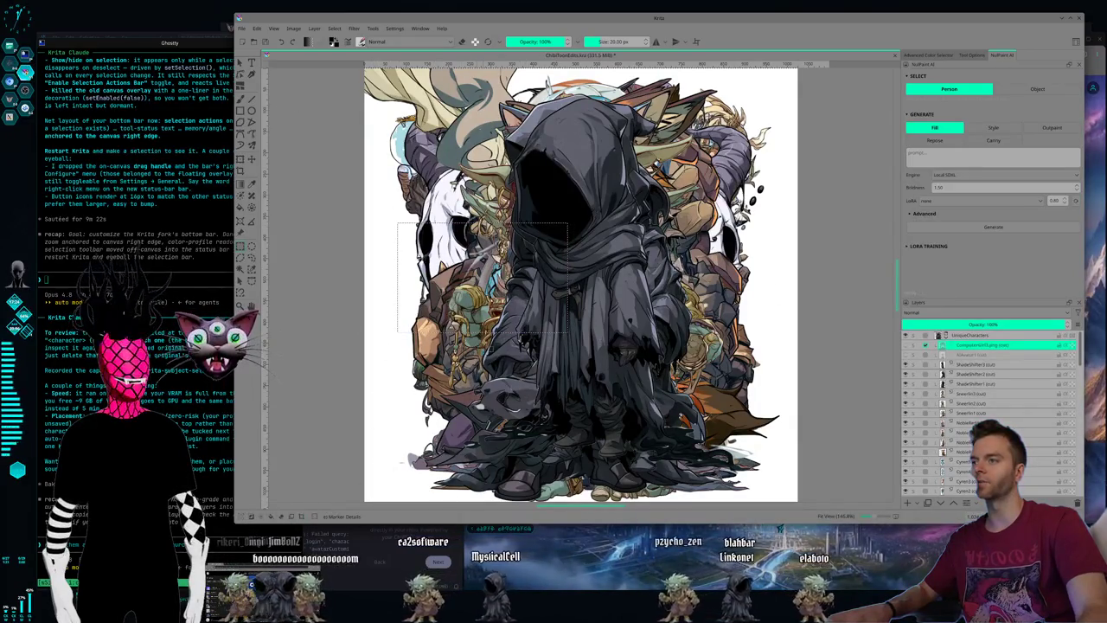
{"action": "key", "text": "ctrl+shift+a"}
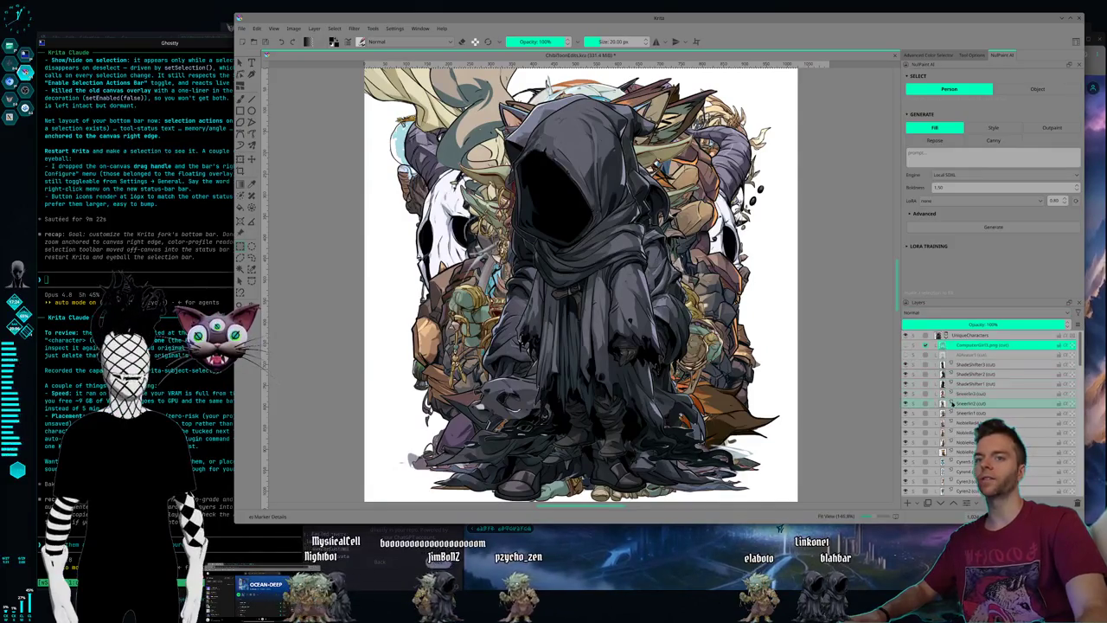
Scroll down through the character cut layers, then raise the Ghostty assistant window.
{"action": "scroll", "coordinate": [975, 386], "scroll_direction": "down", "scroll_amount": 3}
{"action": "scroll", "coordinate": [973, 387], "scroll_direction": "down", "scroll_amount": 2}
{"action": "scroll", "coordinate": [971, 390], "scroll_direction": "down", "scroll_amount": 2}
{"action": "scroll", "coordinate": [967, 393], "scroll_direction": "down", "scroll_amount": 3}
{"action": "scroll", "coordinate": [967, 394], "scroll_direction": "up", "scroll_amount": 5}
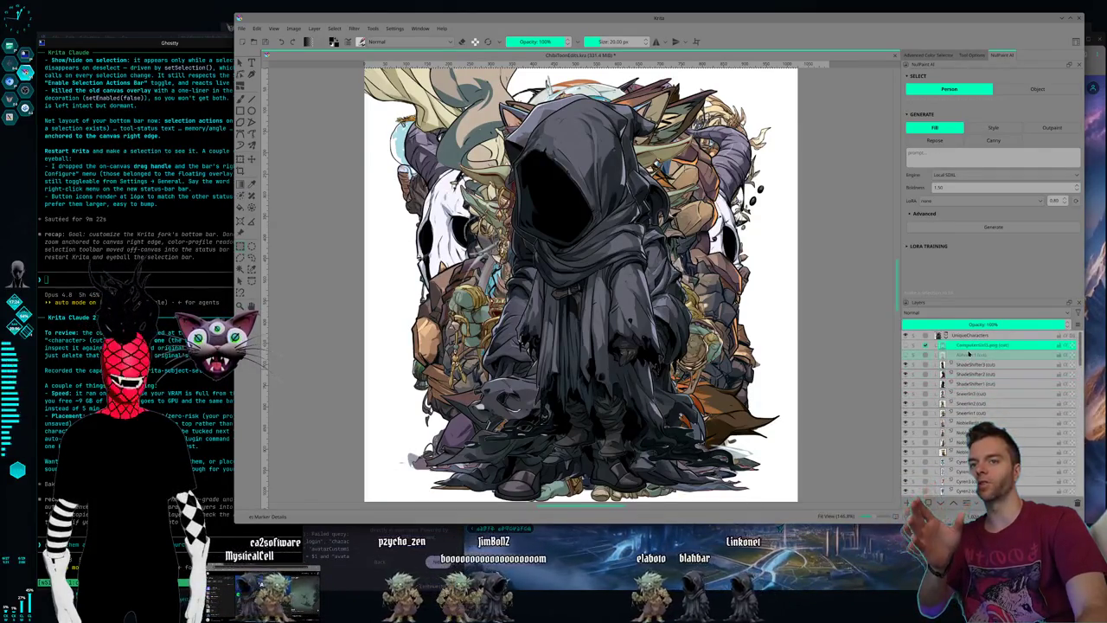
{"action": "scroll", "coordinate": [970, 348], "scroll_direction": "down", "scroll_amount": 2}
{"action": "scroll", "coordinate": [967, 351], "scroll_direction": "down", "scroll_amount": 2}
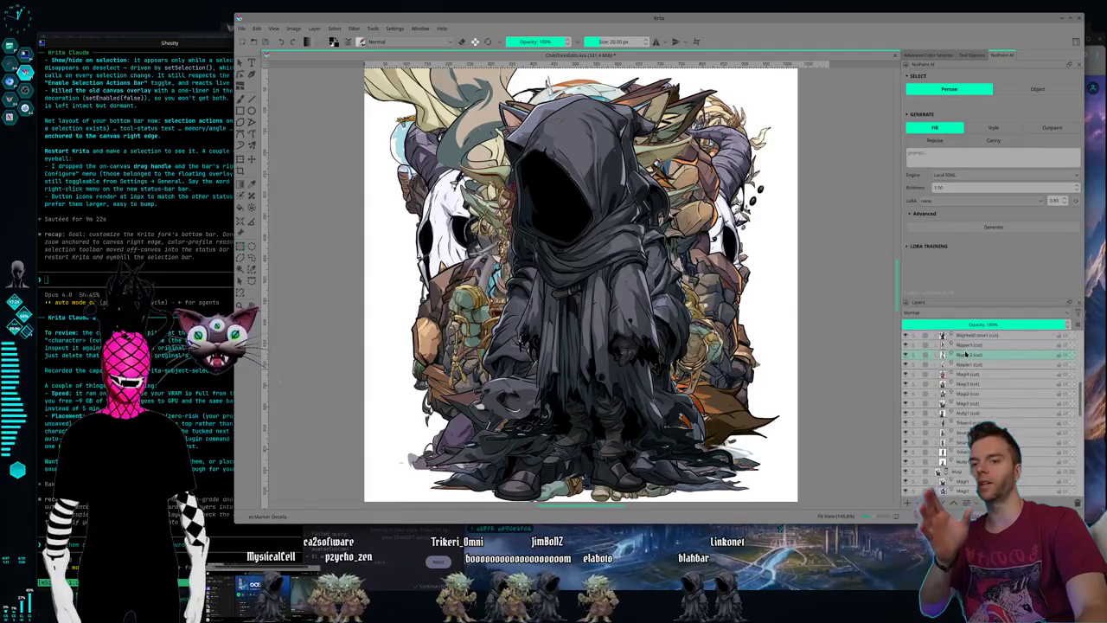
{"action": "scroll", "coordinate": [966, 354], "scroll_direction": "down", "scroll_amount": 1}
{"action": "scroll", "coordinate": [965, 355], "scroll_direction": "down", "scroll_amount": 2}
{"action": "scroll", "coordinate": [963, 358], "scroll_direction": "down", "scroll_amount": 3}
{"action": "scroll", "coordinate": [960, 362], "scroll_direction": "down", "scroll_amount": 2}
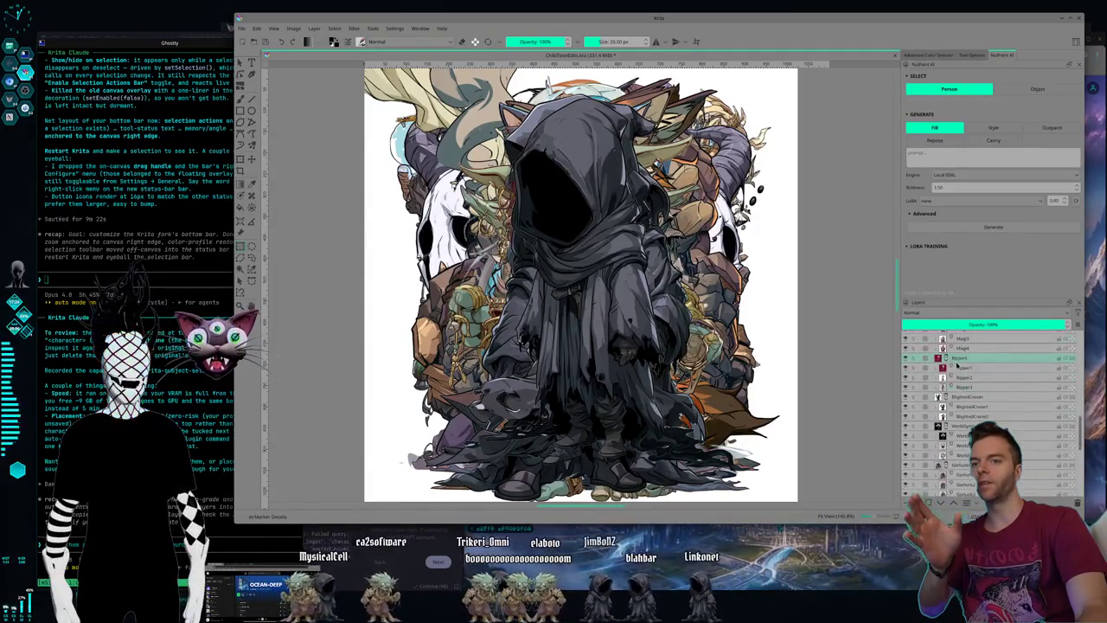
{"action": "scroll", "coordinate": [967, 359], "scroll_direction": "down", "scroll_amount": 3}
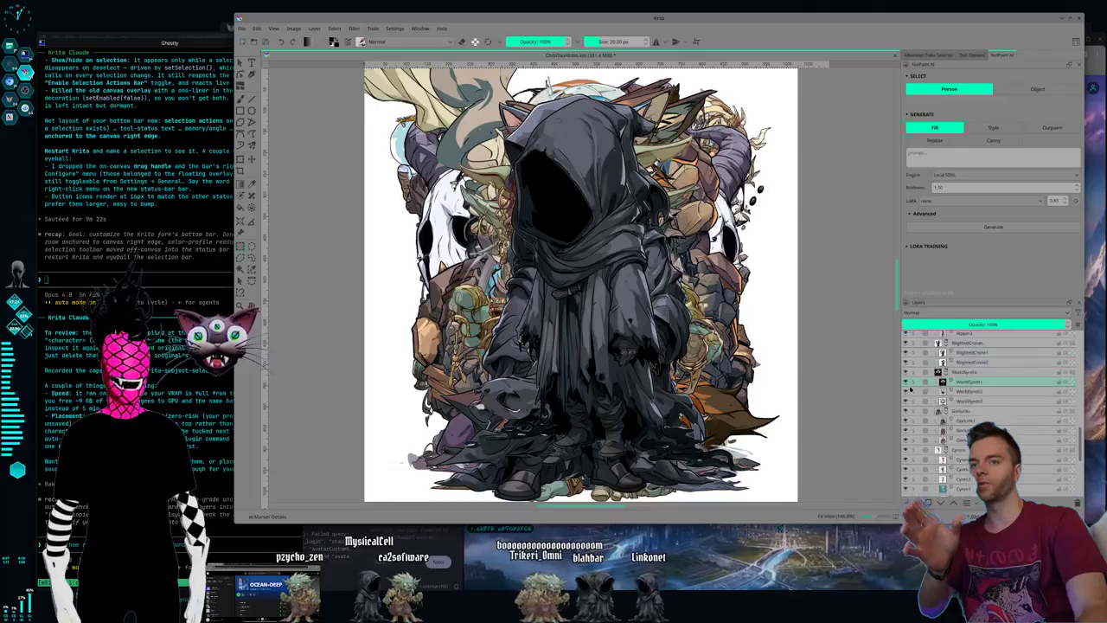
{"action": "left_click", "coordinate": [230, 554]}
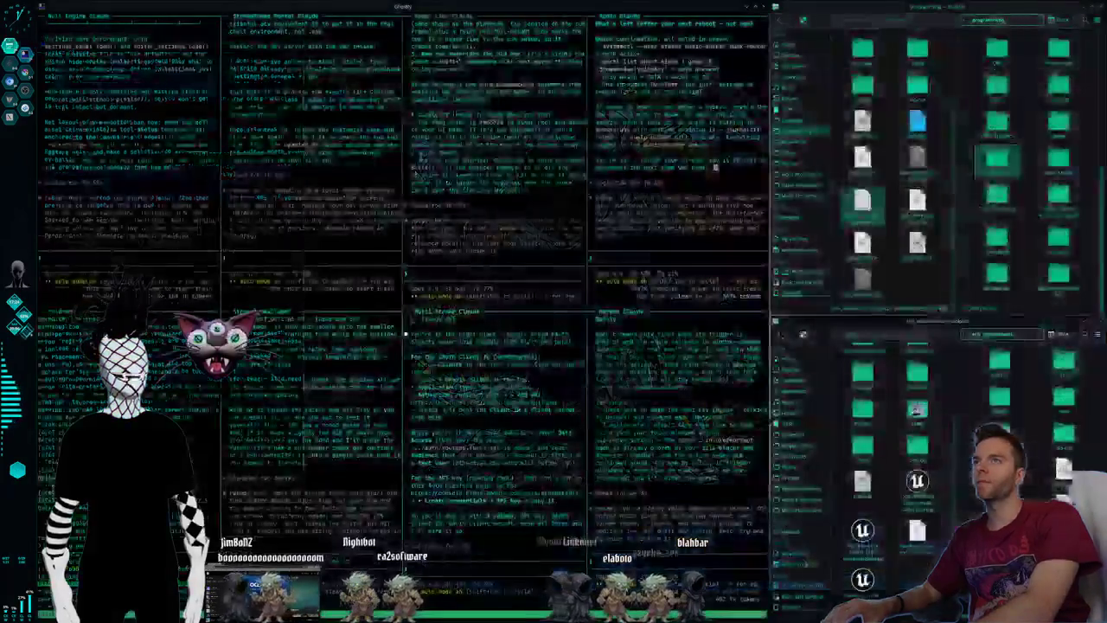
Switch through desktops 2 and 3 to reach Kdenlive over the Dolphin windows.
{"action": "key", "text": "super+2"}
{"action": "key", "text": "super+3"}
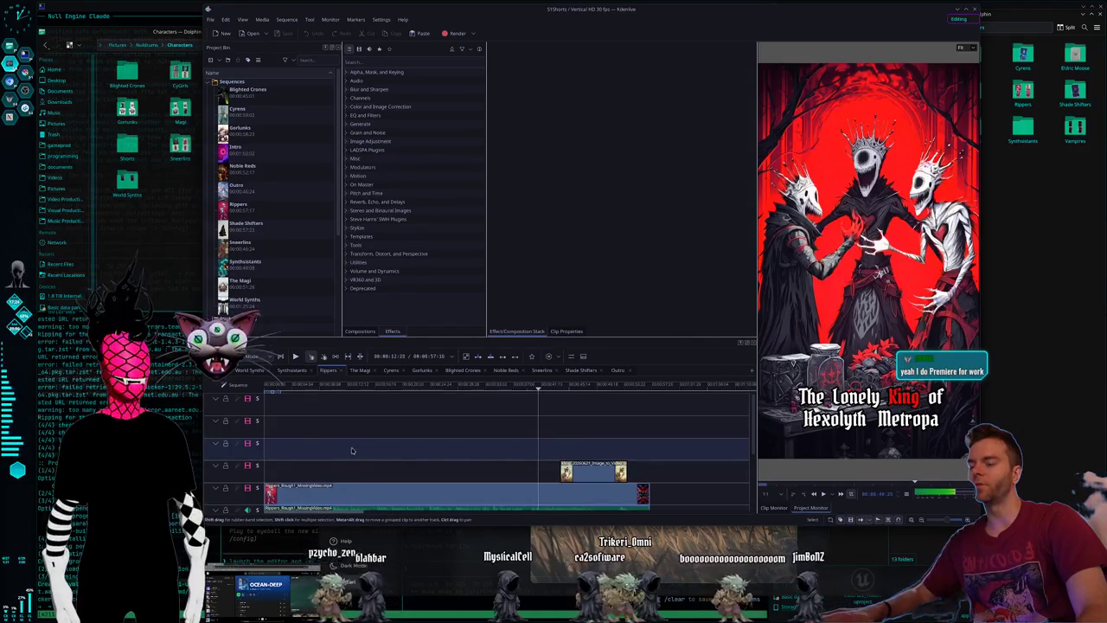
{"action": "scroll", "coordinate": [346, 451], "scroll_direction": "up", "scroll_amount": 1, "text": "ctrl"}
{"action": "scroll", "coordinate": [337, 451], "scroll_direction": "up", "scroll_amount": 1, "text": "ctrl"}
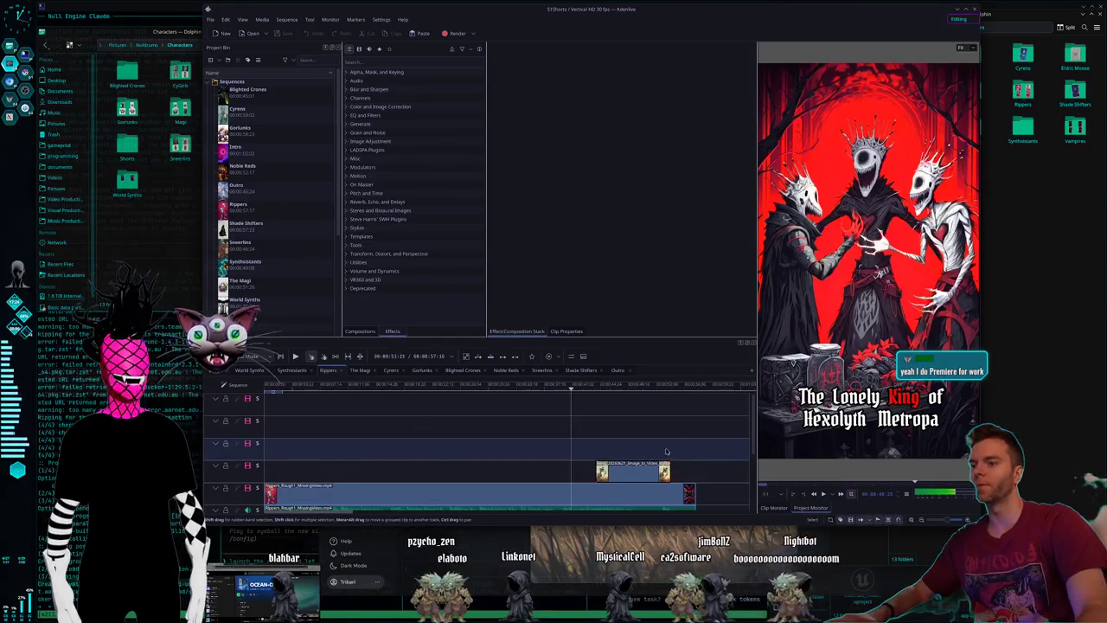
{"action": "scroll", "coordinate": [450, 443], "scroll_direction": "down", "scroll_amount": 2}
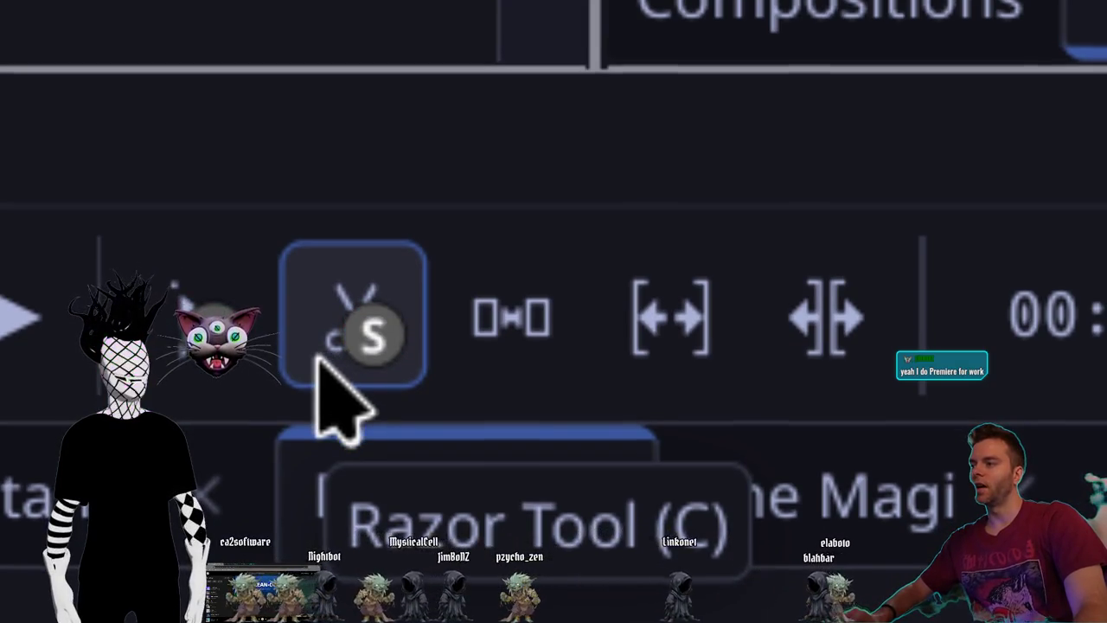
Paste the Rippers rough clip under the kling clip, undo, then redo the paste and splits.
{"action": "left_click", "coordinate": [316, 356]}
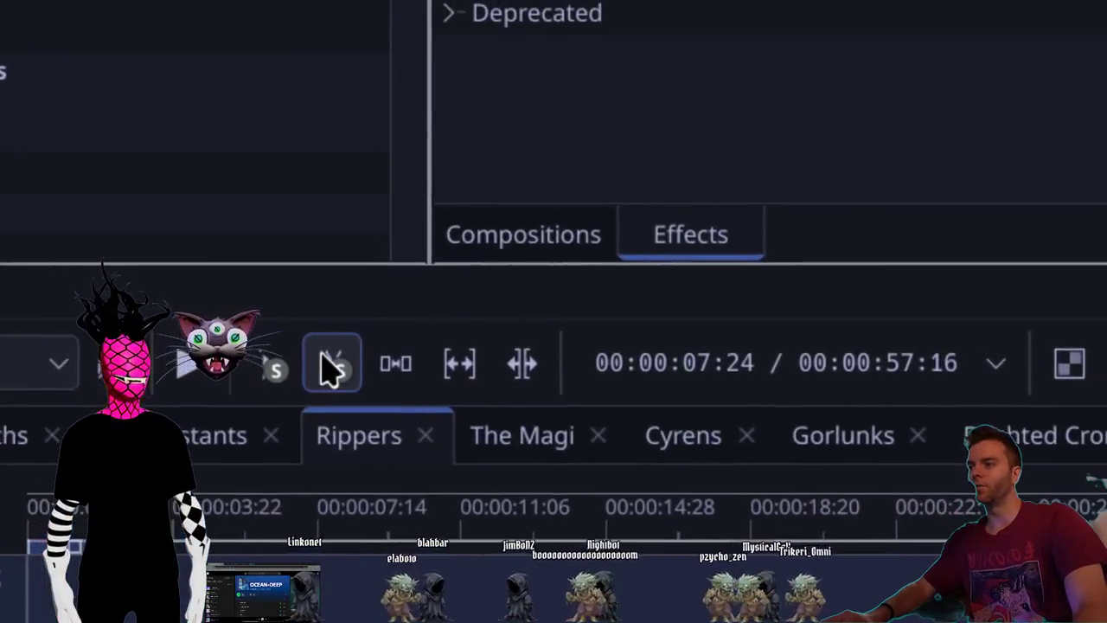
{"action": "key", "text": "ctrl+v"}
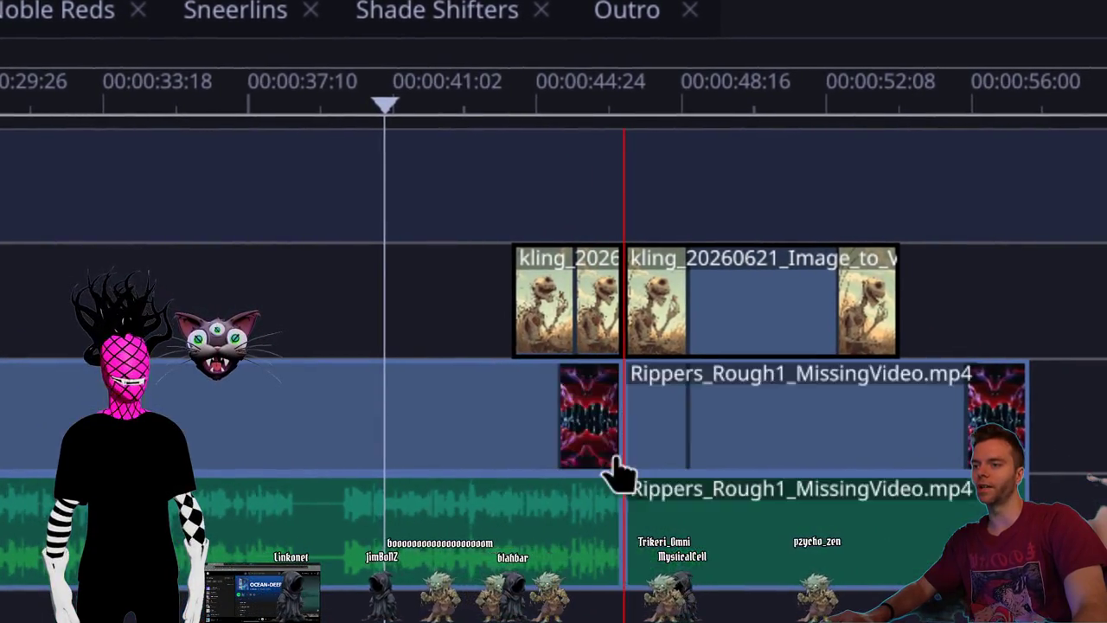
{"action": "key", "text": "ctrl+v"}
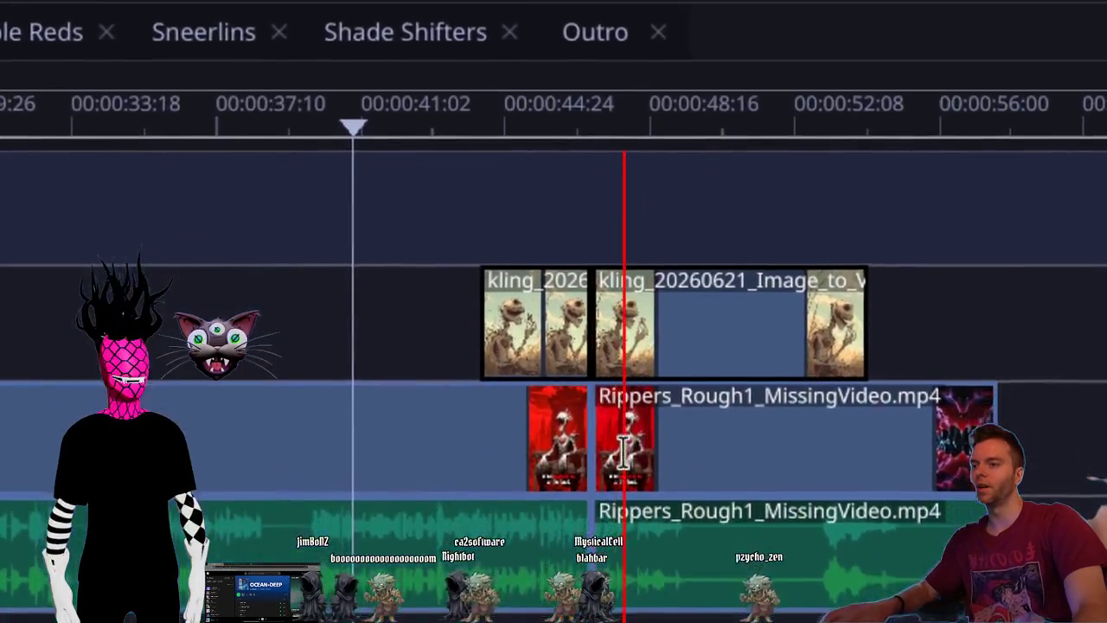
{"action": "key", "text": "ctrl+z"}
{"action": "key", "text": "ctrl+z"}
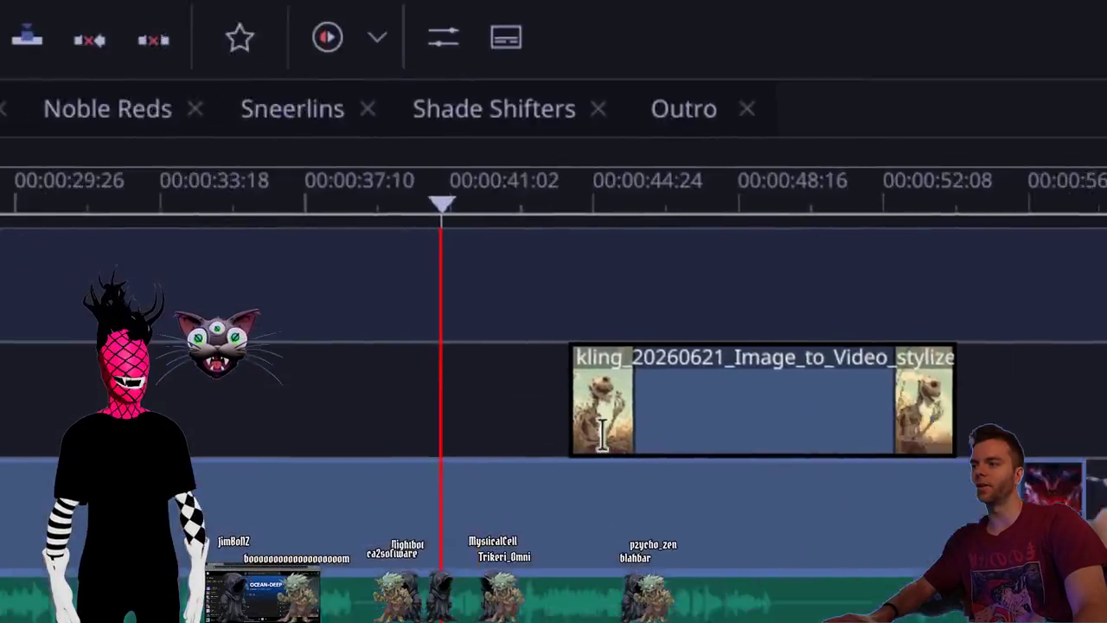
{"action": "key", "text": "ctrl+shift+z"}
{"action": "key", "text": "ctrl+shift+z"}
{"action": "key", "text": "ctrl+shift+z"}
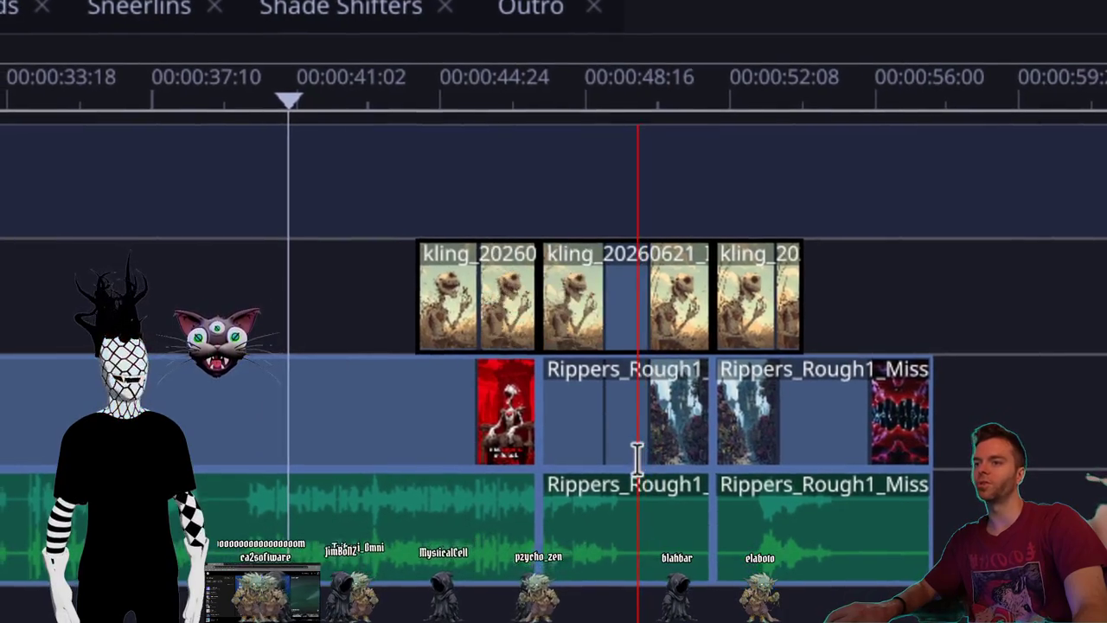
{"action": "key", "text": "ctrl+shift+z"}
{"action": "key", "text": "ctrl+shift+z"}
{"action": "key", "text": "ctrl+shift+z"}
{"action": "key", "text": "ctrl+shift+z"}
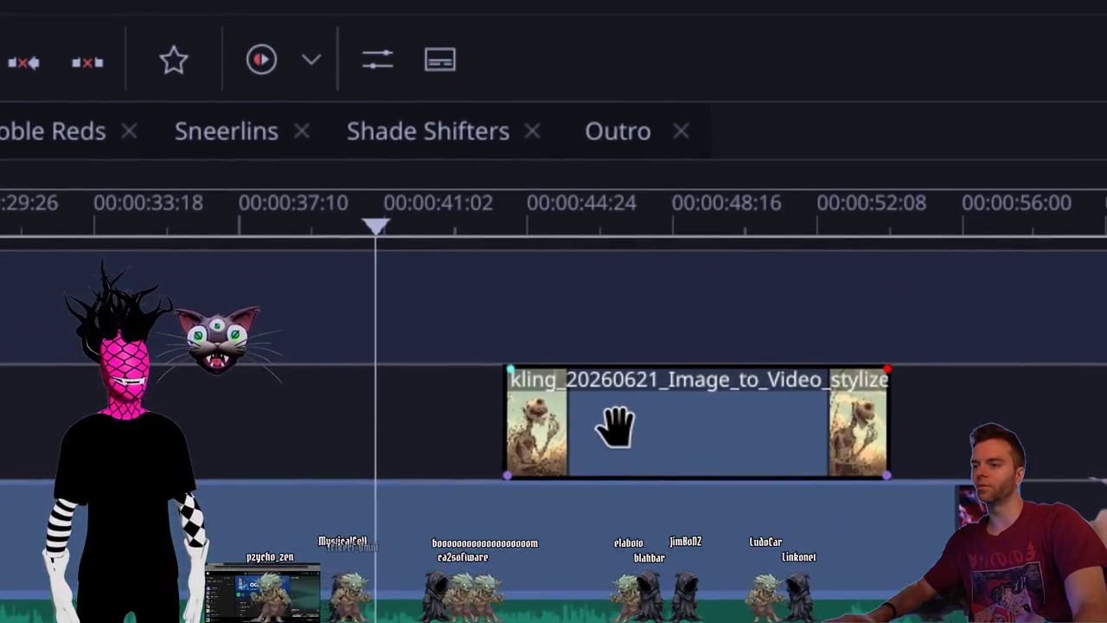
Select the kling clip on the upper track to check its pieces, then clear the selection.
{"action": "left_click", "coordinate": [615, 425]}
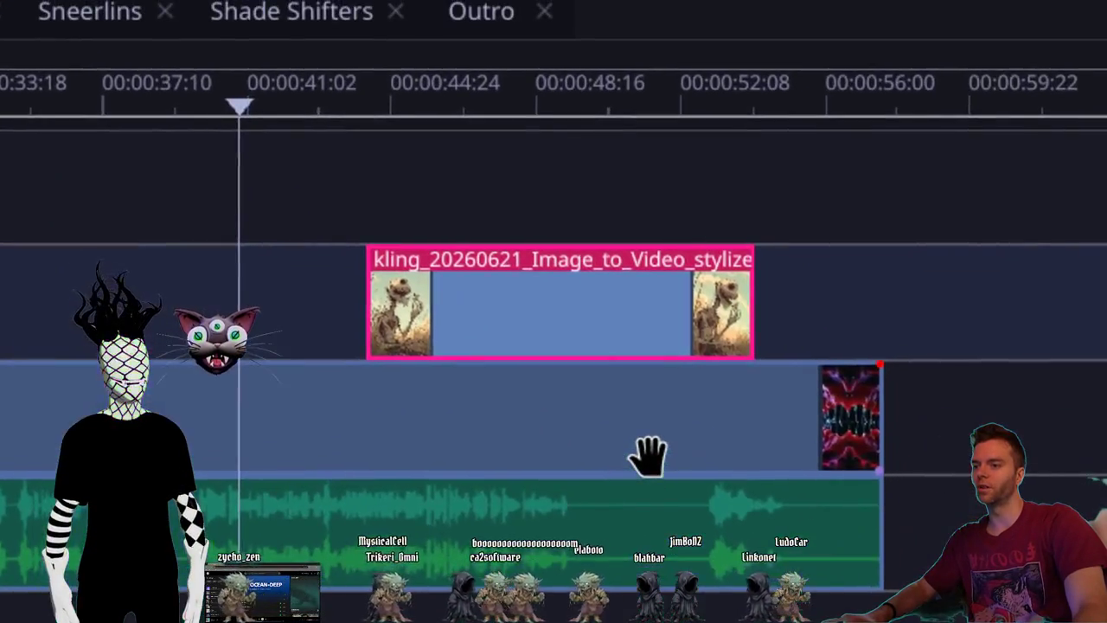
{"action": "left_click", "coordinate": [786, 550]}
{"action": "left_click", "coordinate": [618, 423]}
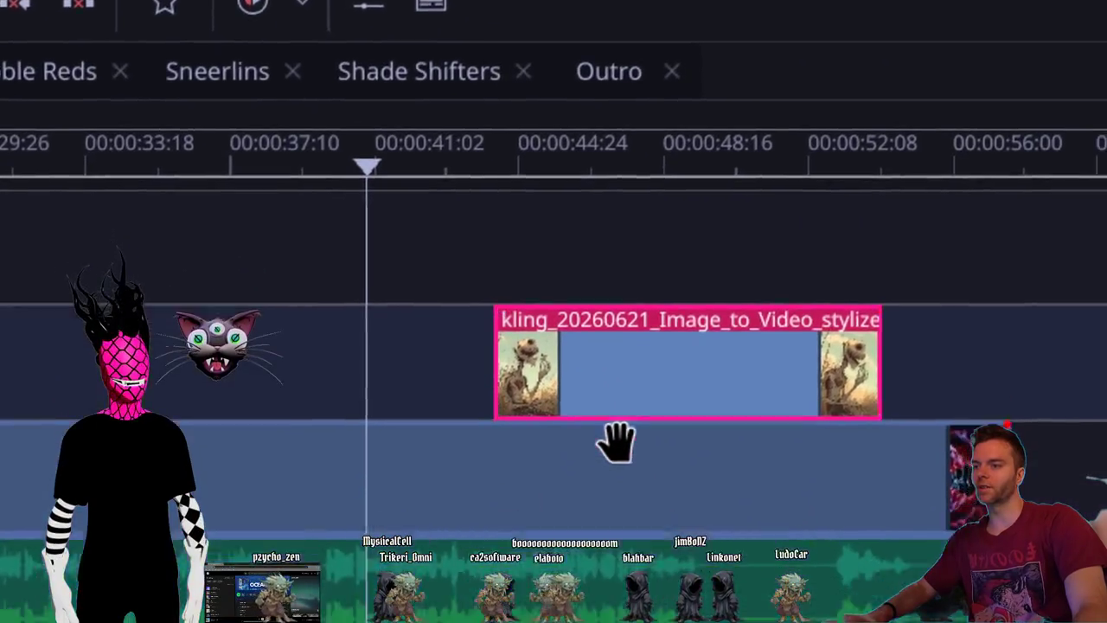
{"action": "left_click", "coordinate": [618, 484]}
{"action": "left_click", "coordinate": [615, 429]}
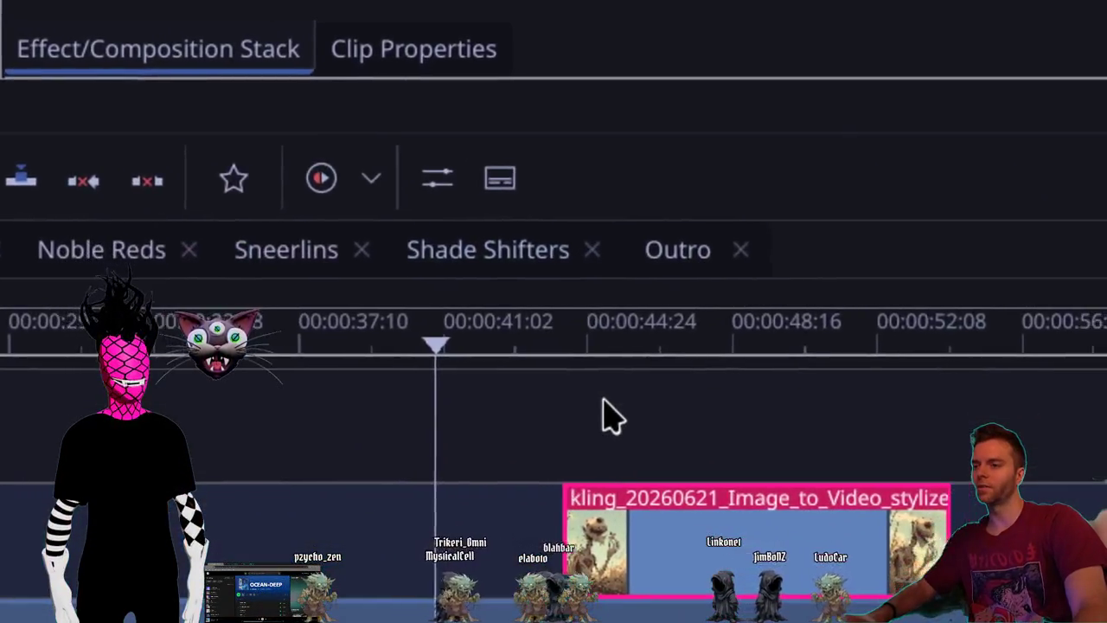
{"action": "left_click", "coordinate": [432, 322]}
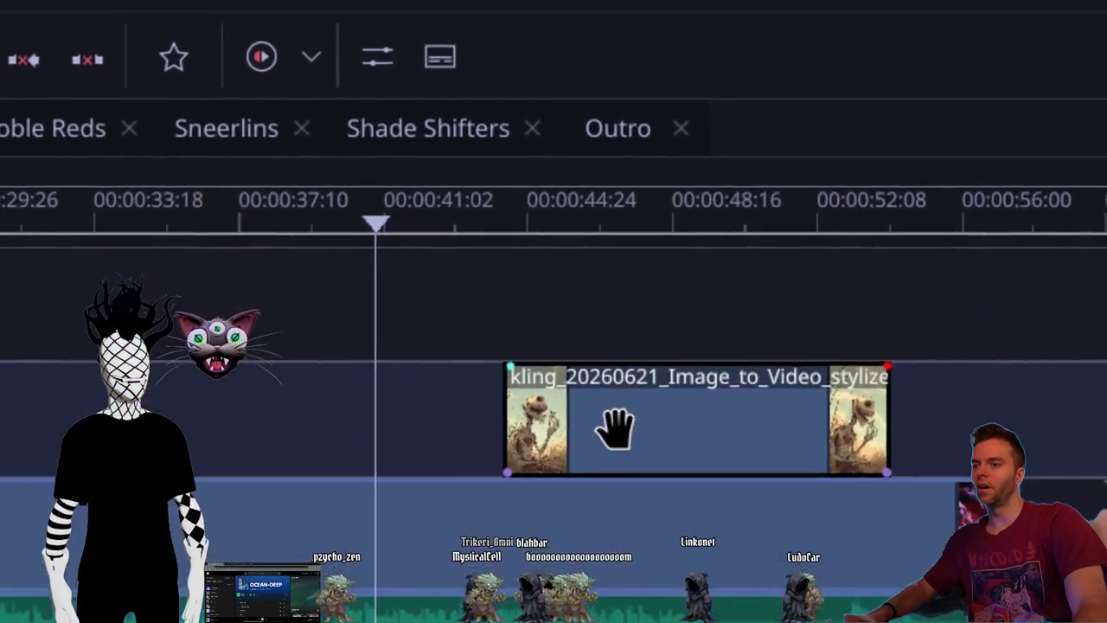
{"action": "key", "text": "x"}
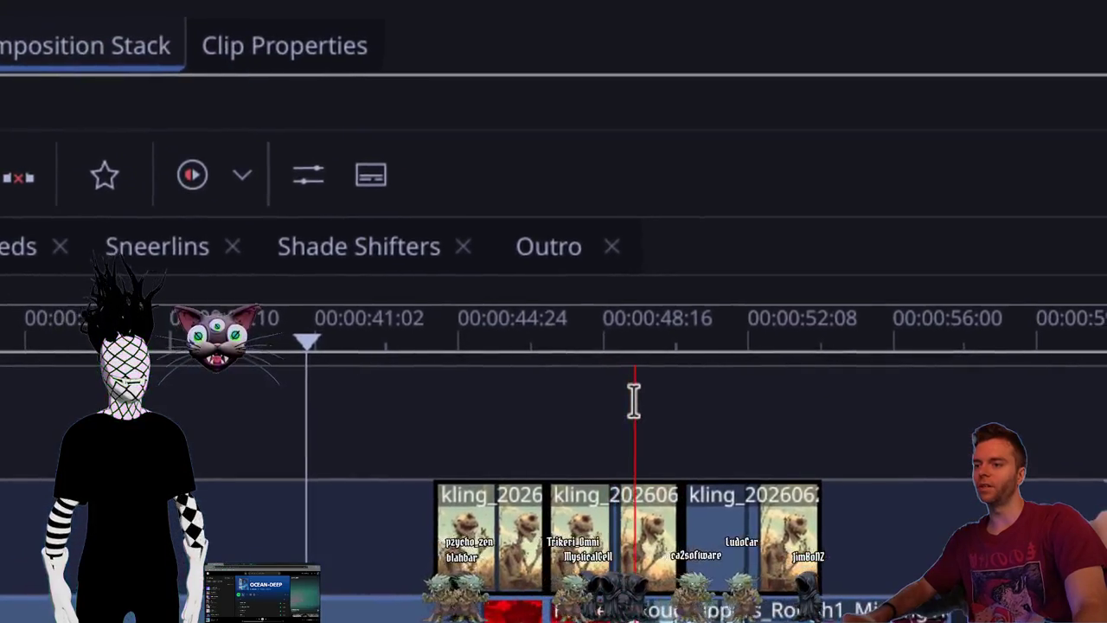
Razor-cut the kling clip and ripple-delete one piece with its linked Rippers video and audio.
{"action": "left_click", "coordinate": [634, 399]}
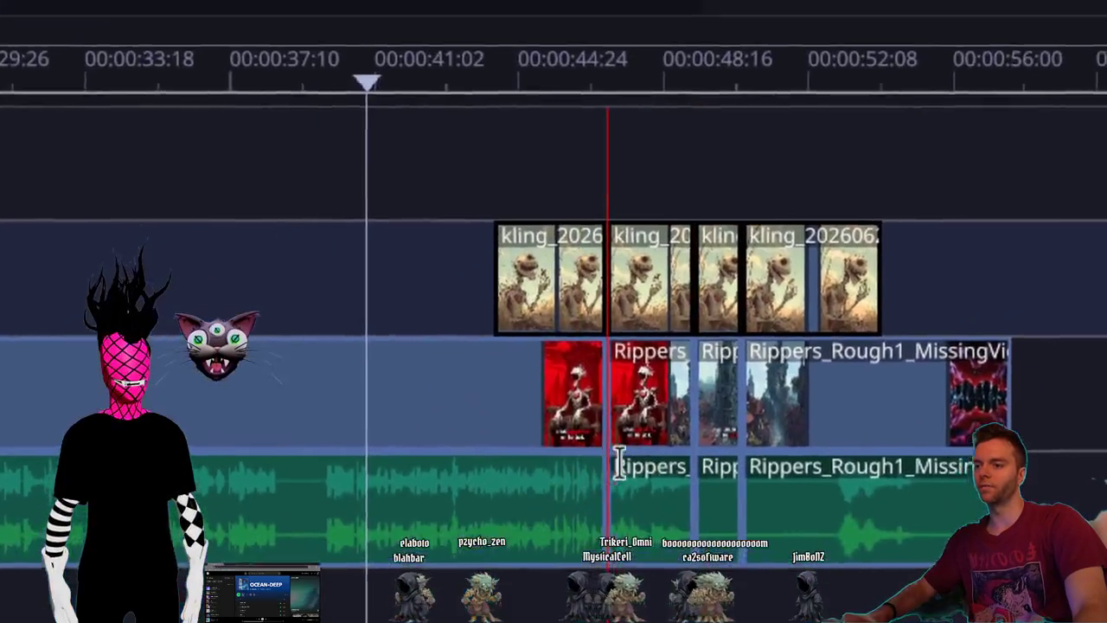
{"action": "key", "text": "s"}
{"action": "left_click_drag", "start_coordinate": [580, 86], "coordinate": [629, 490]}
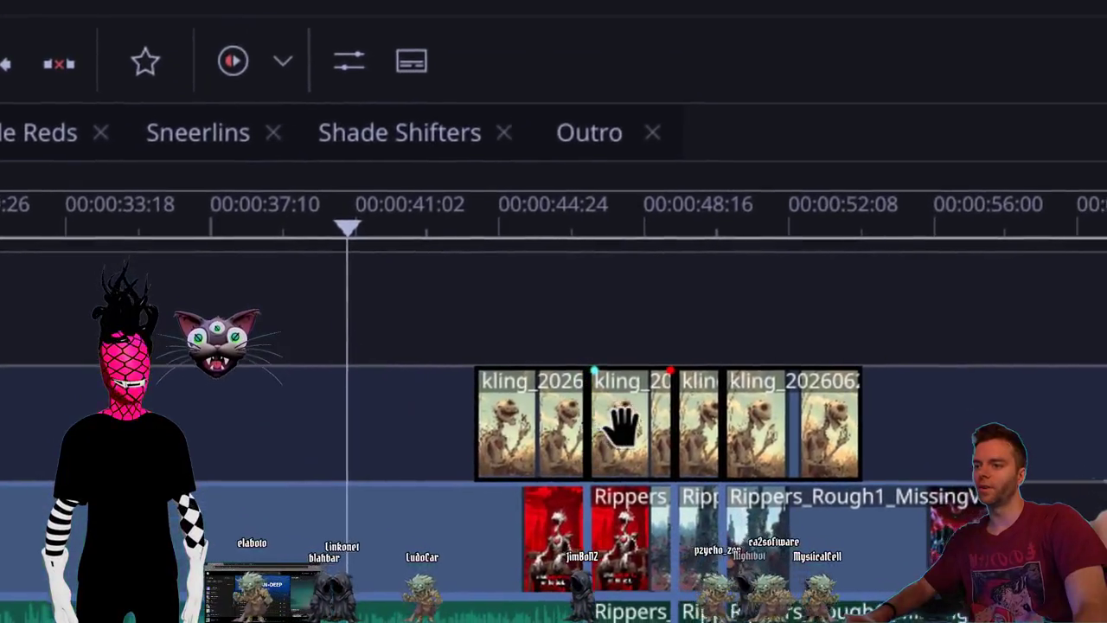
{"action": "left_click", "coordinate": [623, 424]}
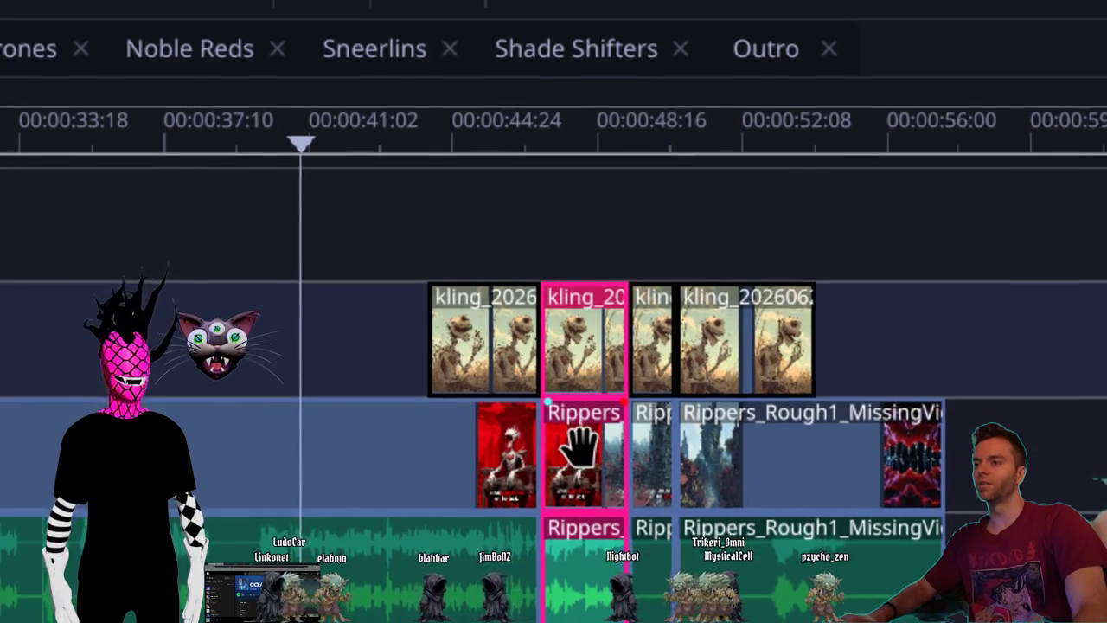
{"action": "key", "text": "shift+Delete"}
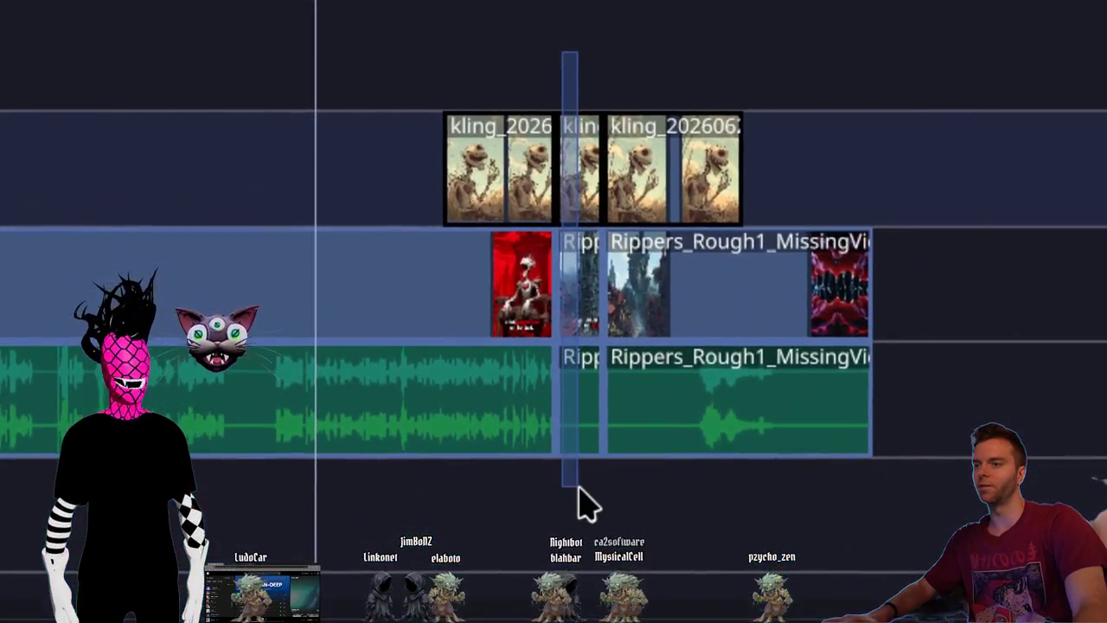
{"action": "left_click", "coordinate": [576, 475]}
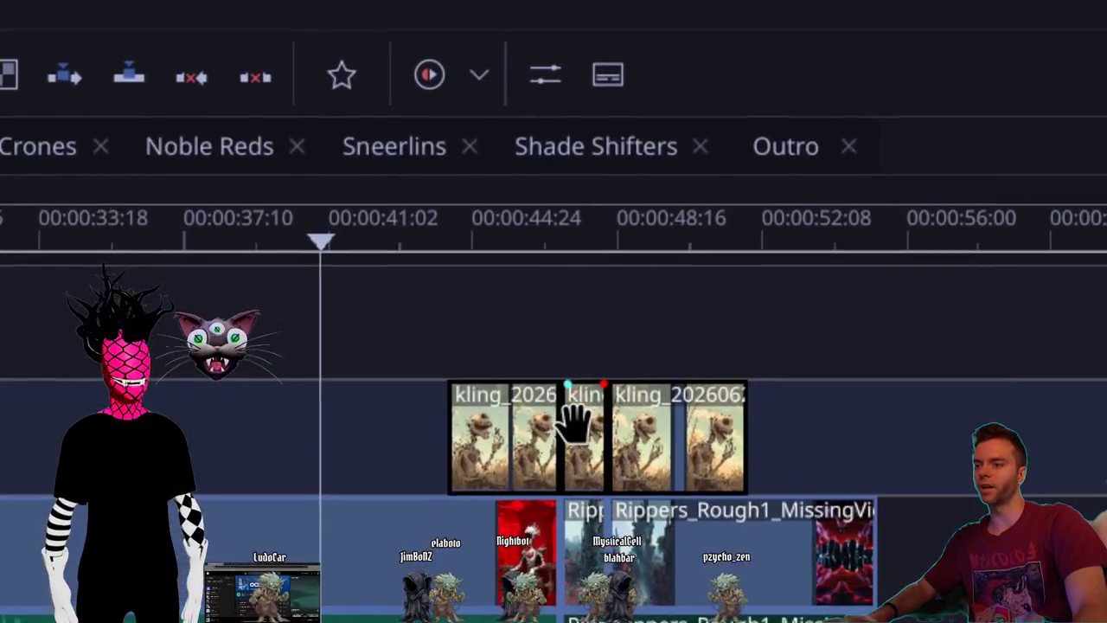
Delete the small grouped kling and Rippers piece, then undo the removal.
{"action": "left_click", "coordinate": [575, 421]}
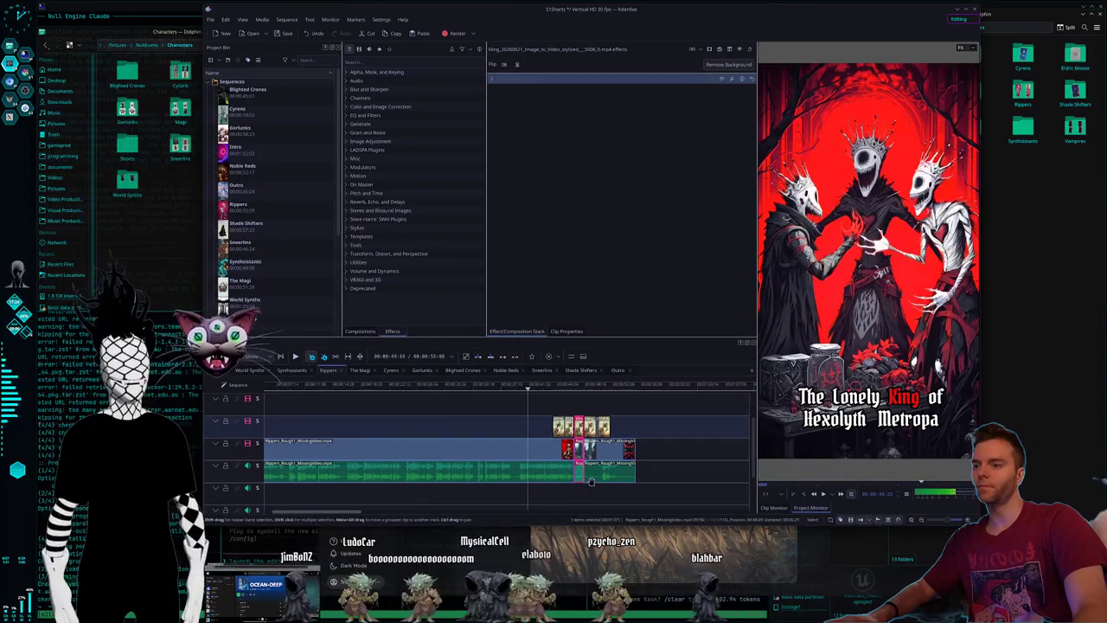
{"action": "left_click", "coordinate": [589, 493]}
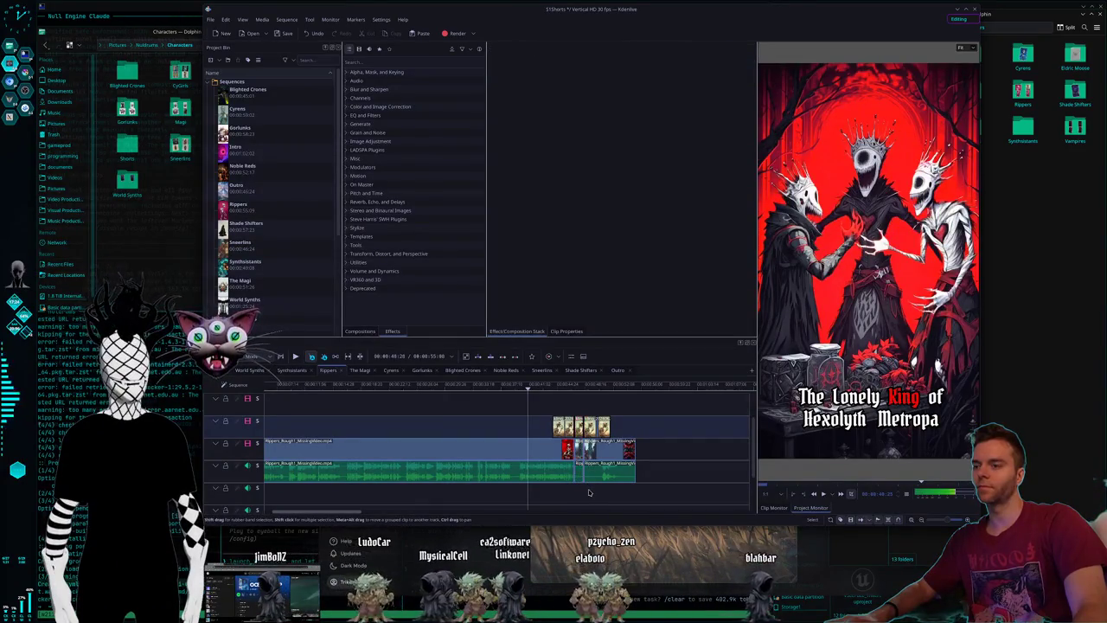
{"action": "key", "text": "Delete"}
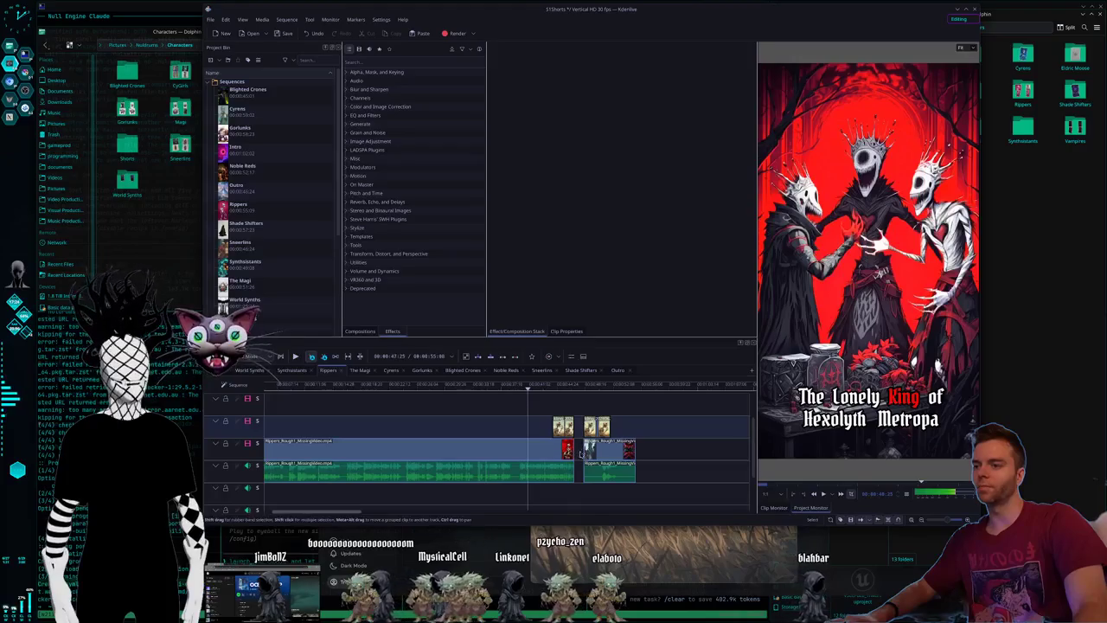
{"action": "key", "text": "ctrl+z"}
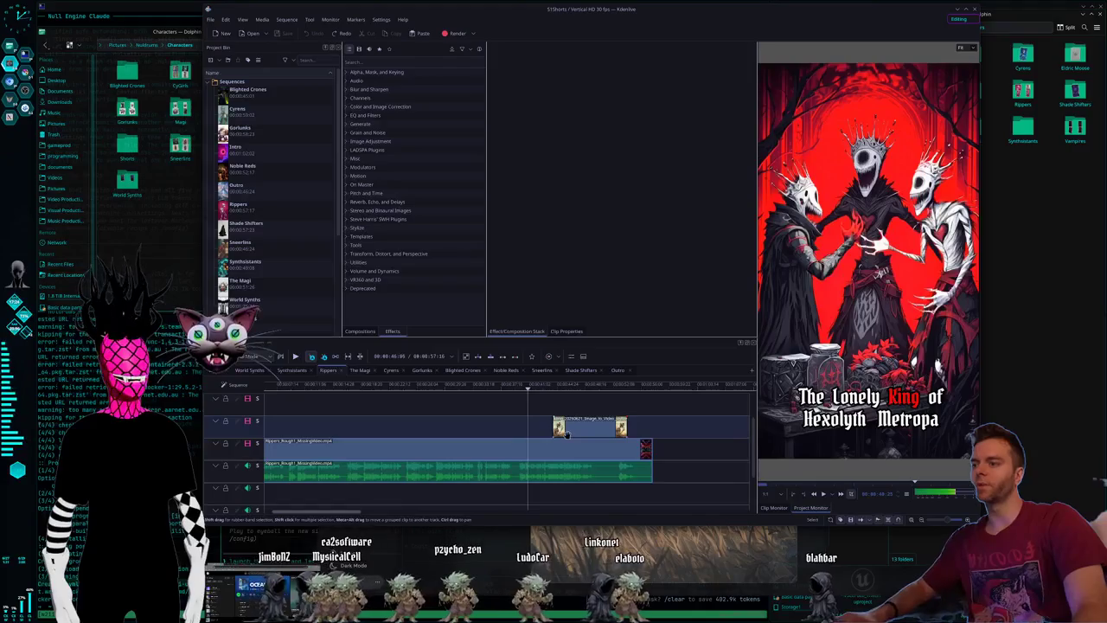
Cut through all tracks, delete the segment between the cuts, then undo the edit.
{"action": "key", "text": "x"}
{"action": "left_click", "coordinate": [577, 435]}
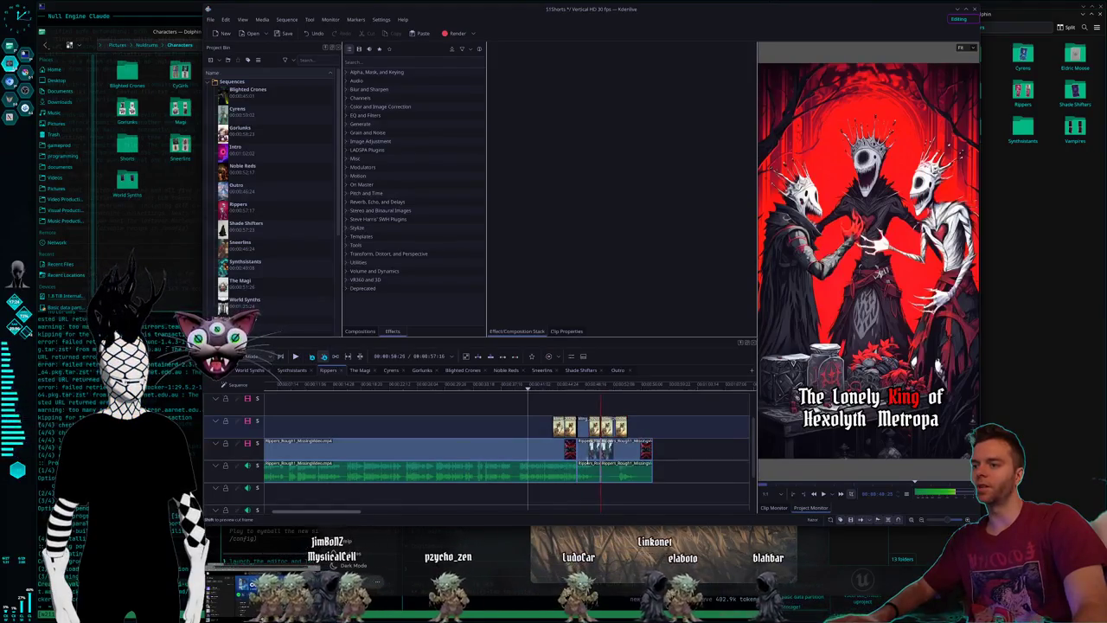
{"action": "key", "text": "s"}
{"action": "left_click", "coordinate": [591, 474]}
{"action": "key", "text": "Delete"}
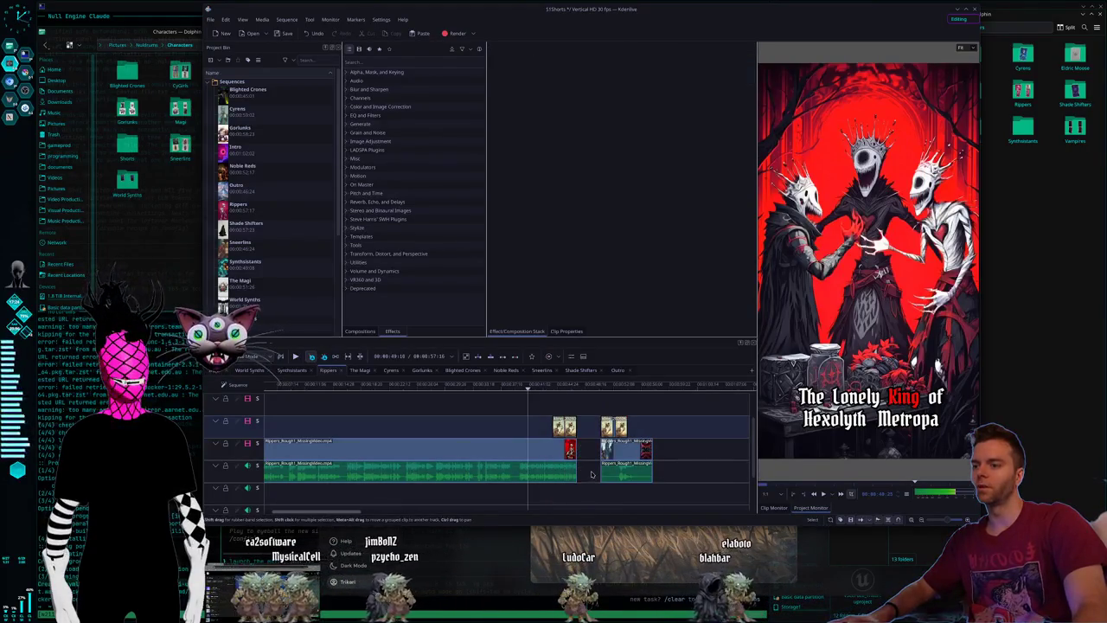
{"action": "left_click", "coordinate": [599, 411]}
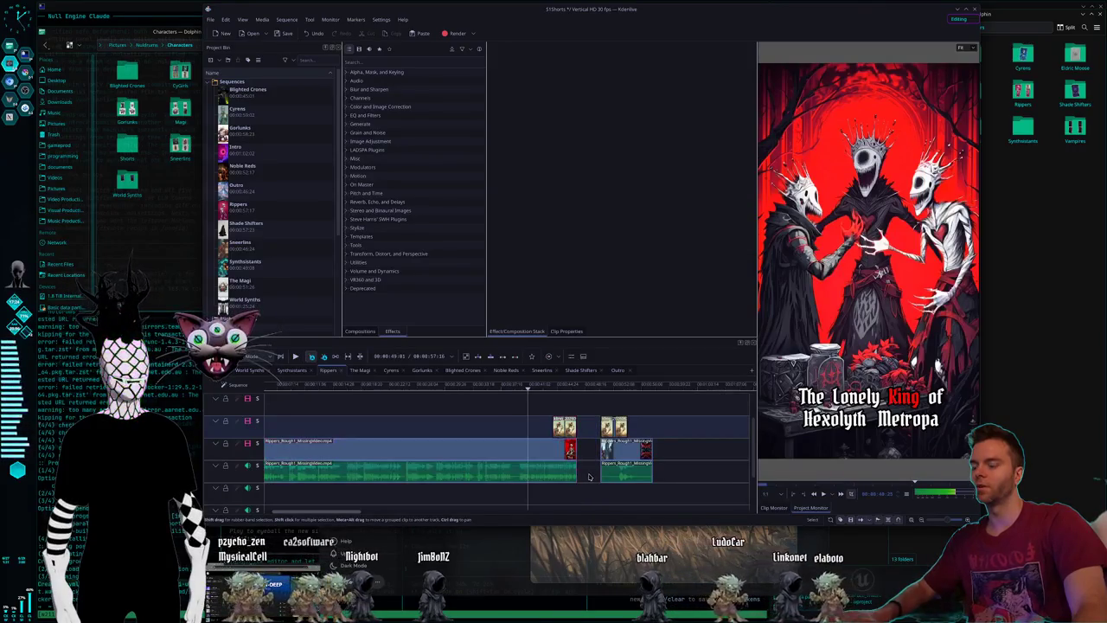
{"action": "key", "text": "ctrl+z"}
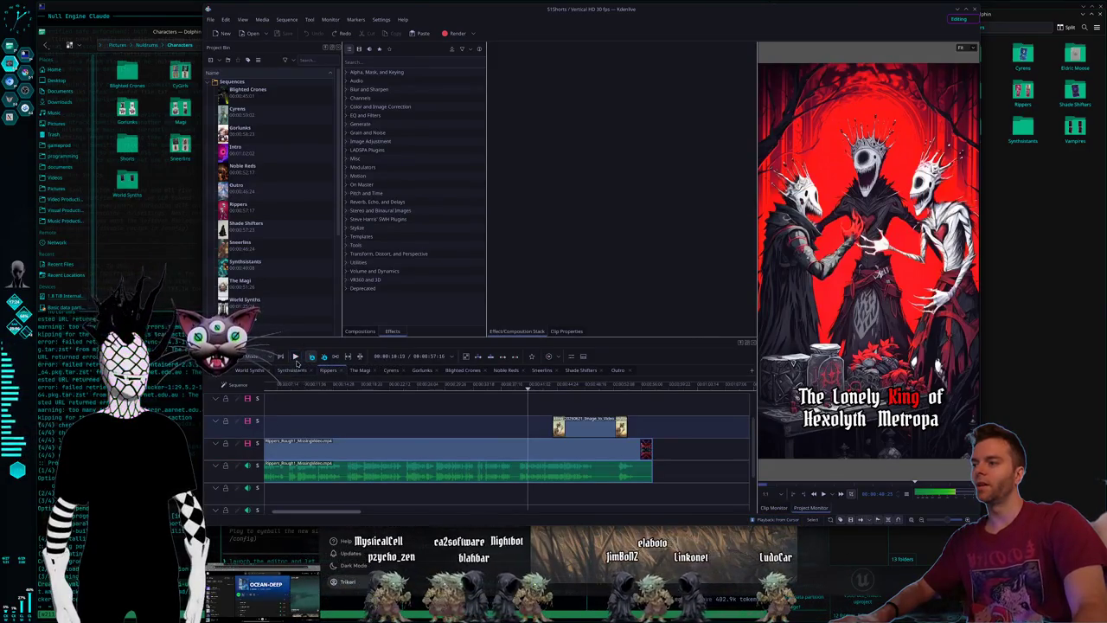
Play back the Rippers sequence from several points, including the creature shot and later sections.
{"action": "left_click_drag", "start_coordinate": [509, 394], "coordinate": [435, 384]}
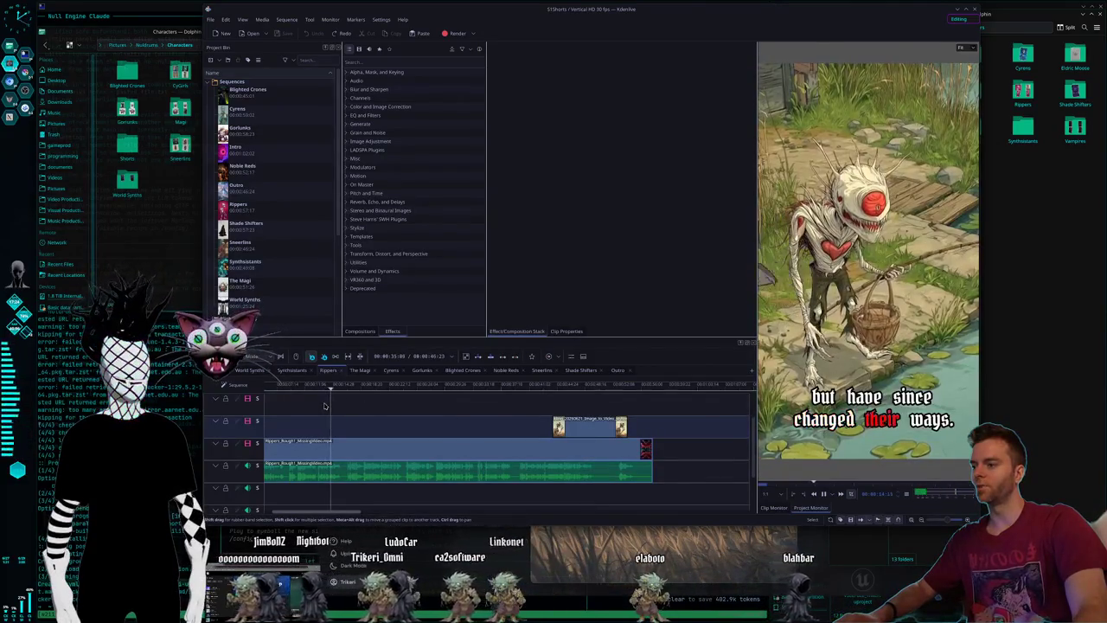
{"action": "left_click", "coordinate": [509, 413]}
{"action": "key", "text": "space"}
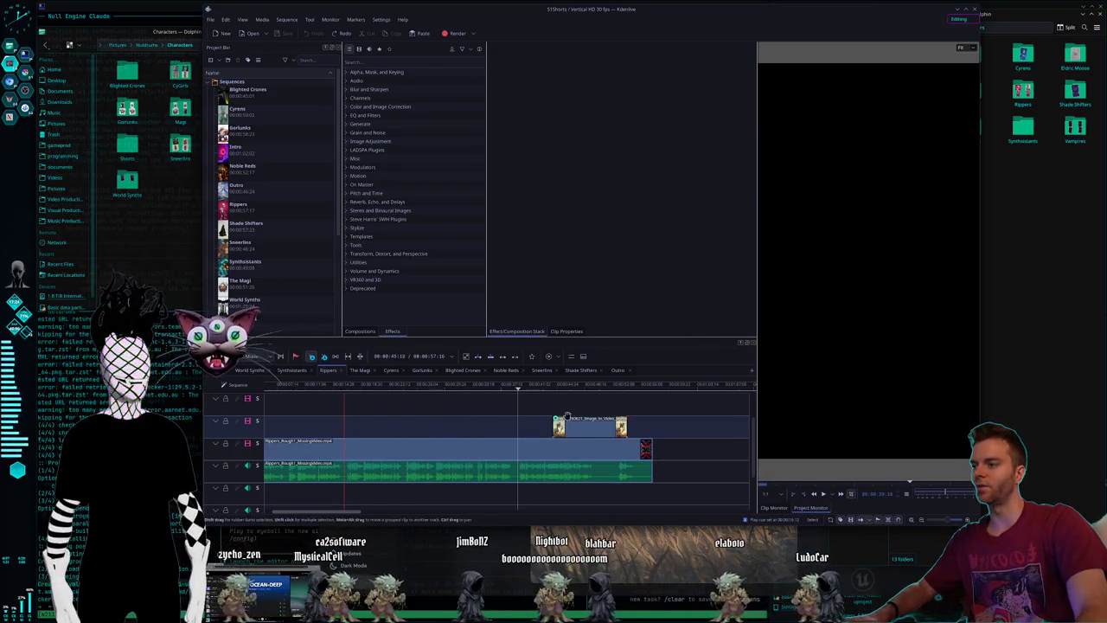
{"action": "left_click", "coordinate": [344, 467]}
{"action": "key", "text": "space"}
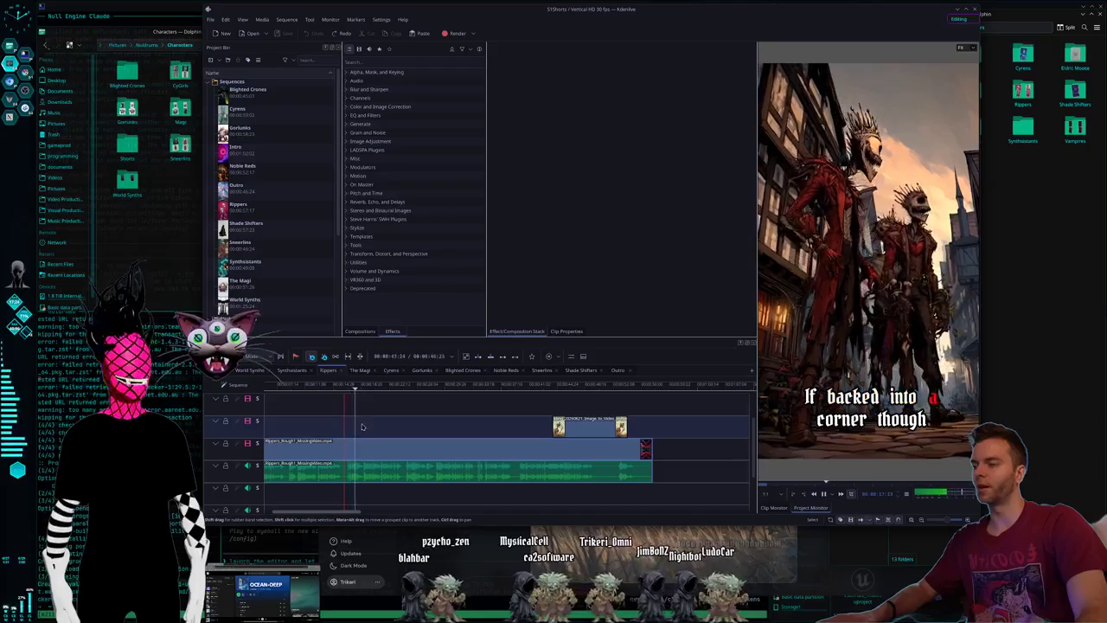
{"action": "left_click", "coordinate": [539, 441]}
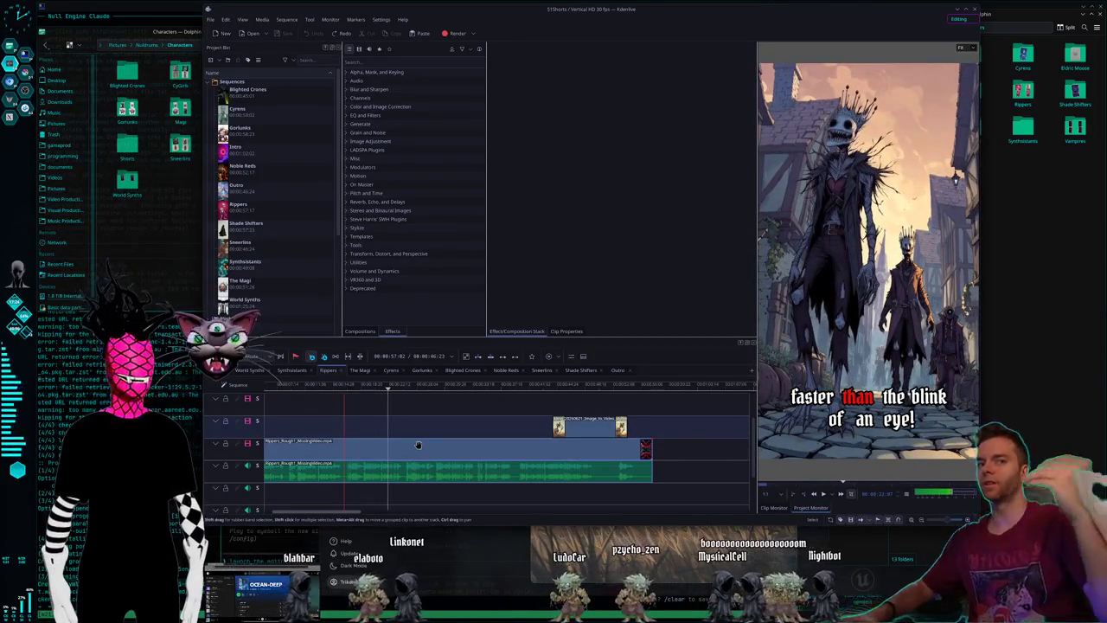
{"action": "key", "text": "space"}
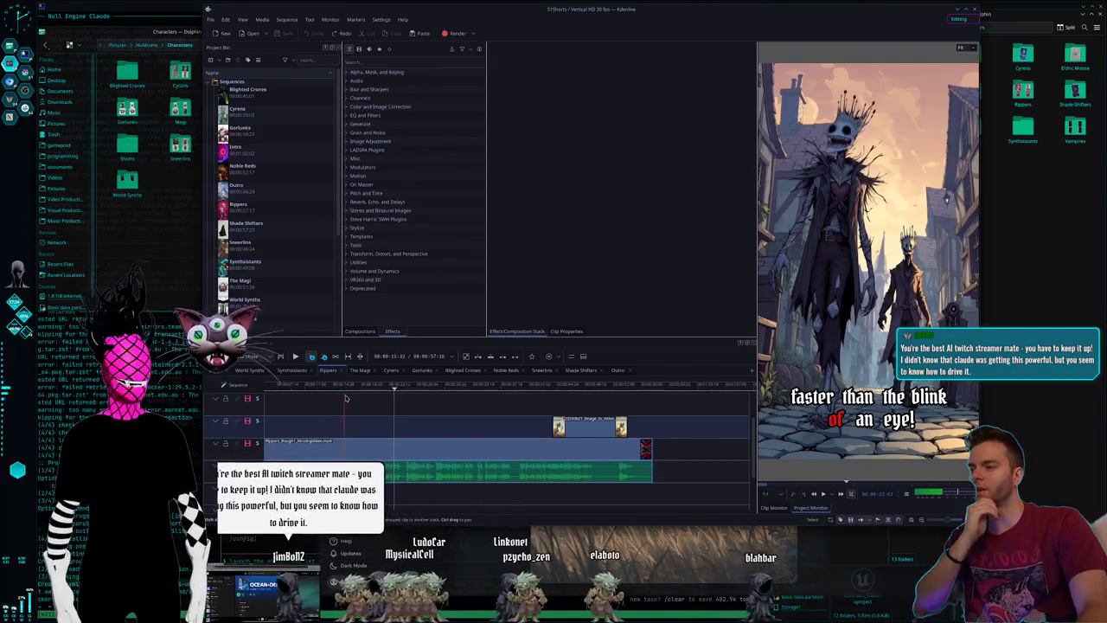
Move the playhead and mark a region of the timeline for a screenshot.
{"action": "left_click", "coordinate": [343, 389]}
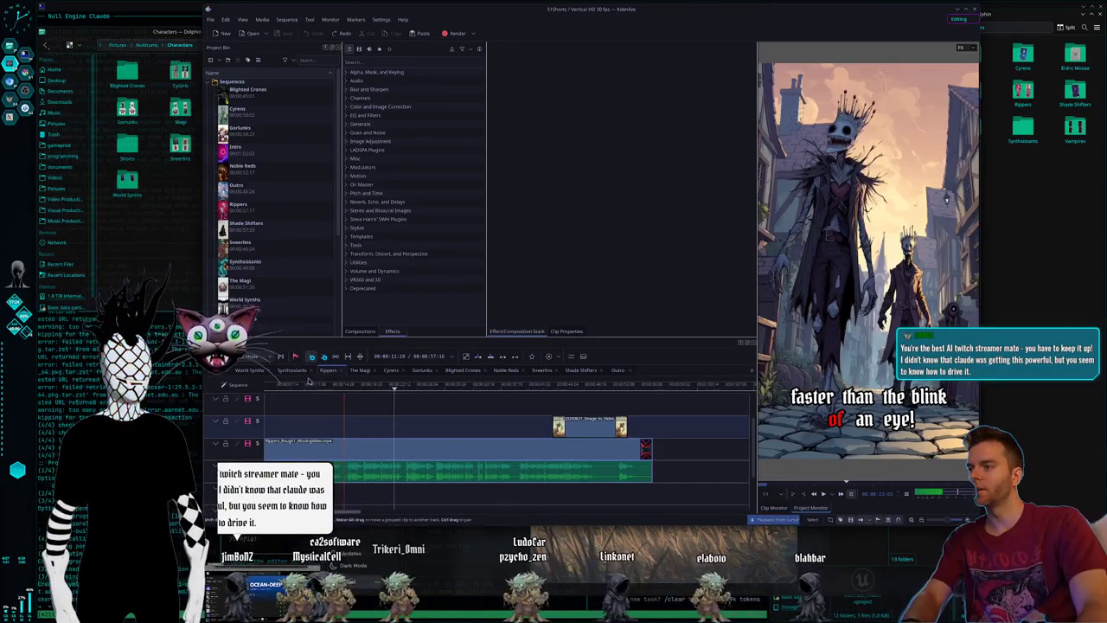
{"action": "key", "text": "Print"}
{"action": "left_click_drag", "start_coordinate": [281, 332], "coordinate": [423, 503]}
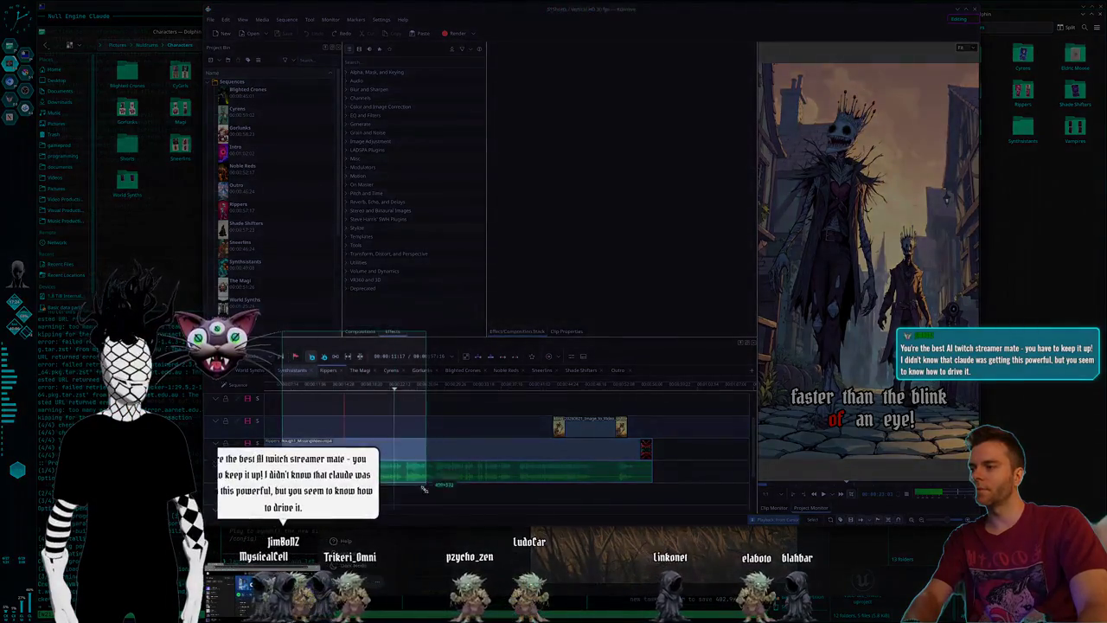
Accept the timeline screenshot and switch to desktop 2 with the Midjourney butterfly creature.
{"action": "left_click", "coordinate": [419, 515]}
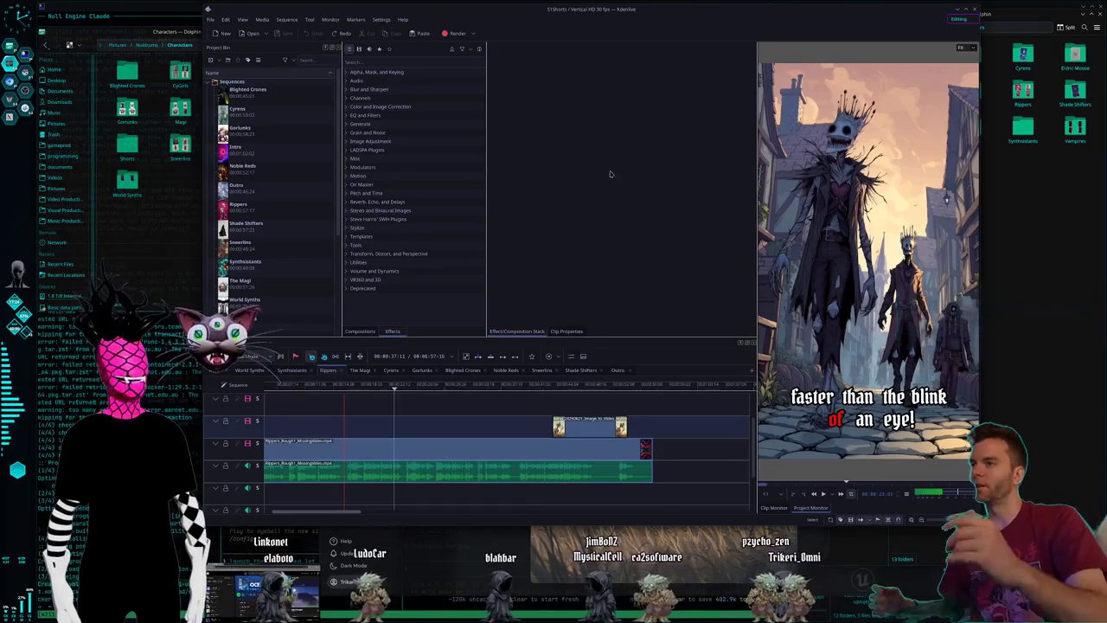
{"action": "key", "text": "super+2"}
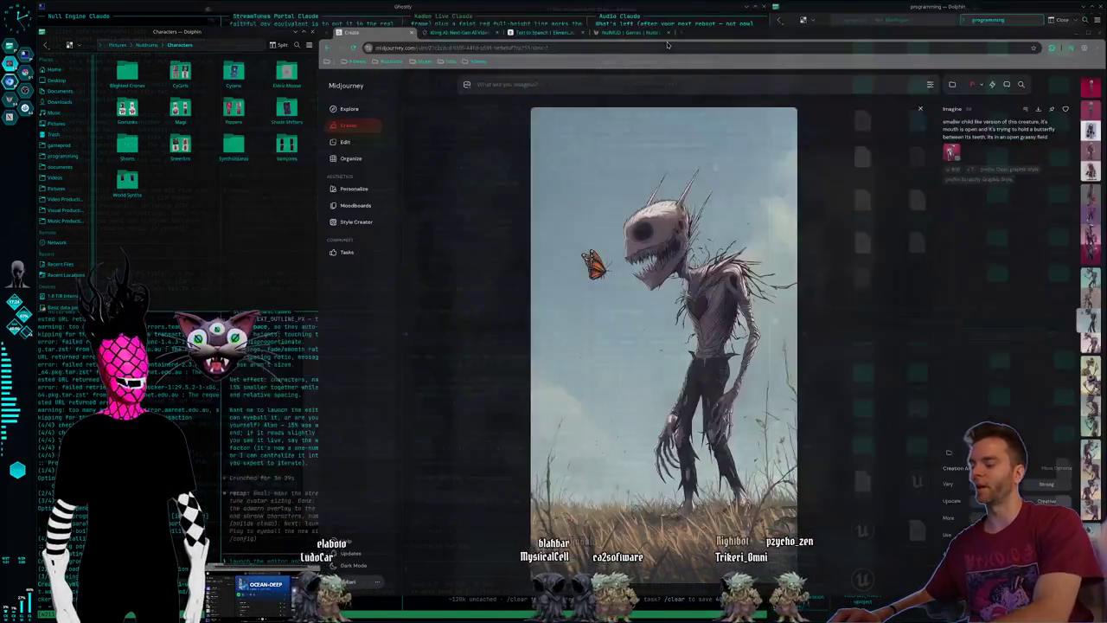
Switch to desktop 3 with the tiled Ghostty assistant terminals beside Dolphin.
{"action": "key", "text": "super+3"}
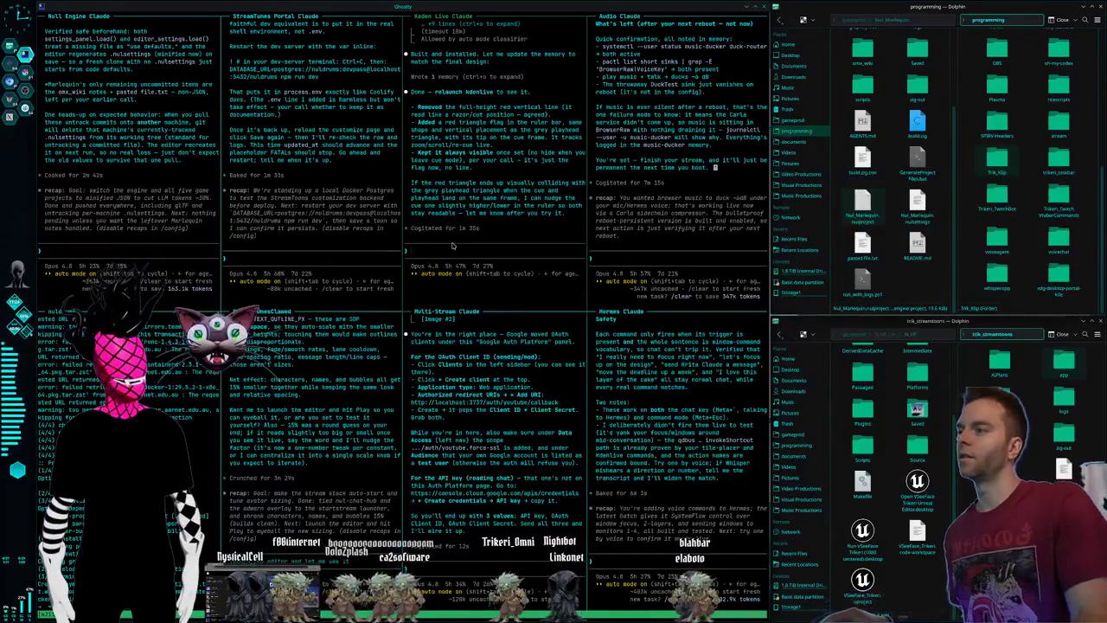
Relaunch Kdenlive from the search launcher and reopen the recent 51Shorts.kdenlive project.
{"action": "key", "text": "ctrl+alt+Right"}
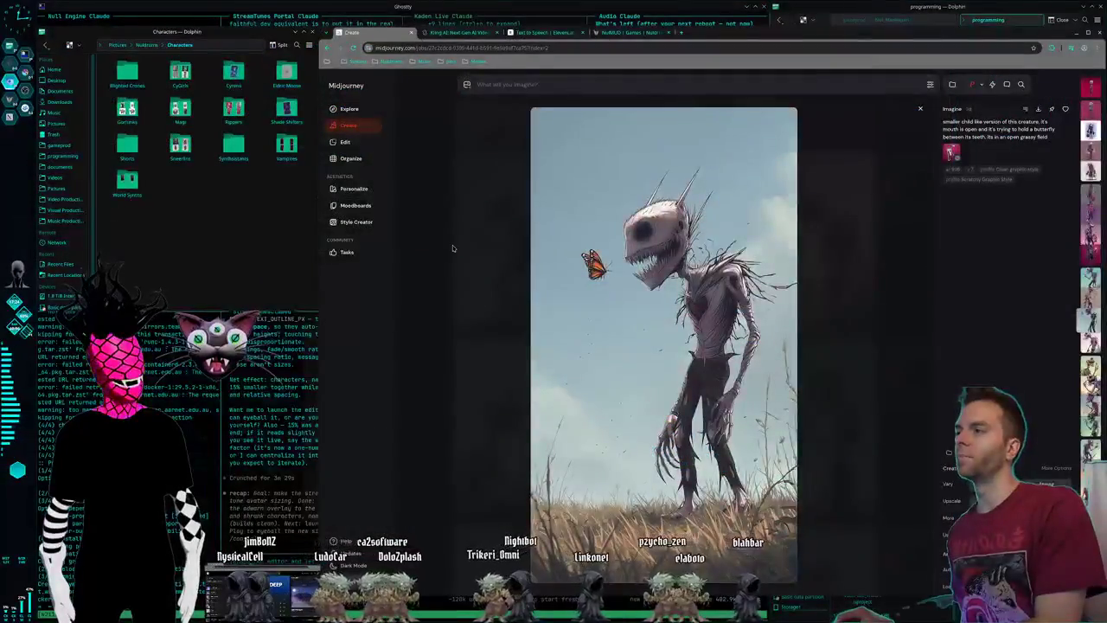
{"action": "key", "text": "ctrl+alt+Right"}
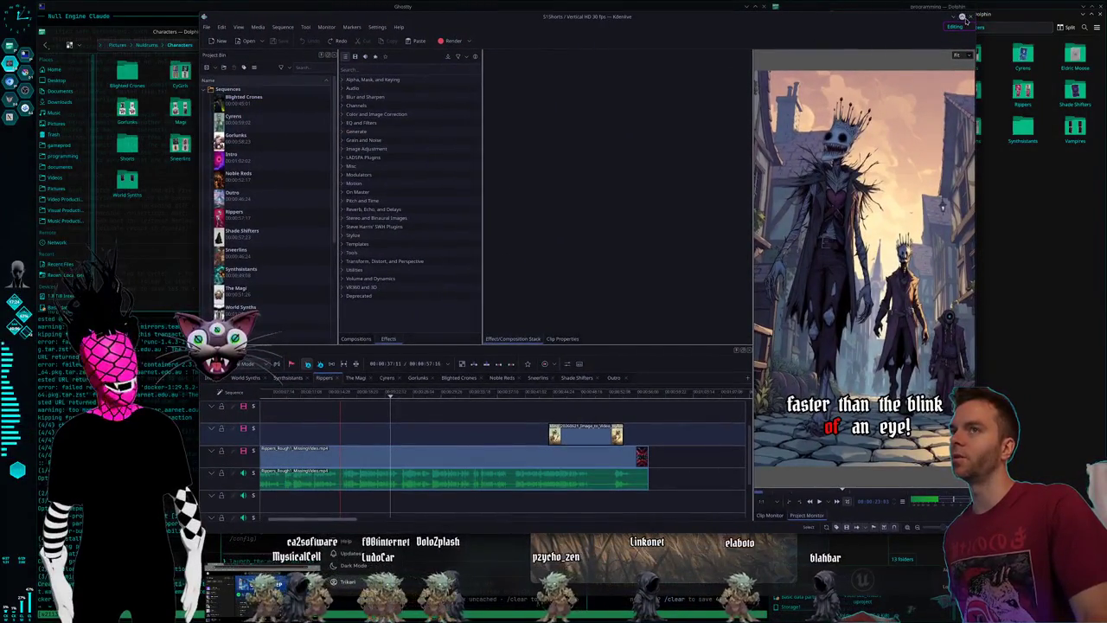
{"action": "key", "text": "ctrl+alt+Left"}
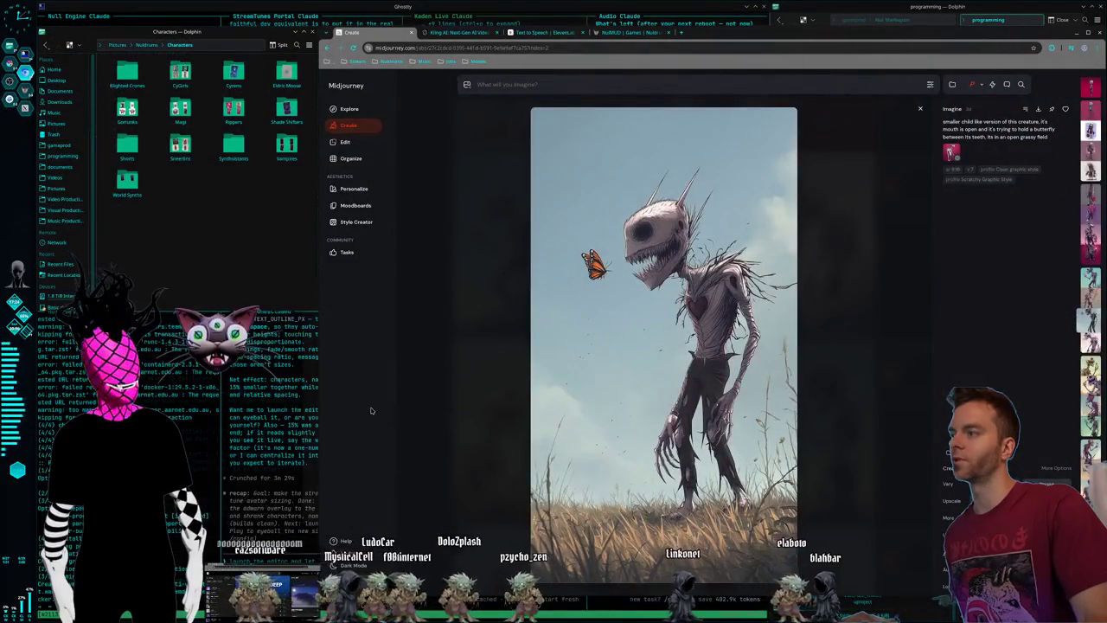
{"action": "key", "text": "alt+space"}
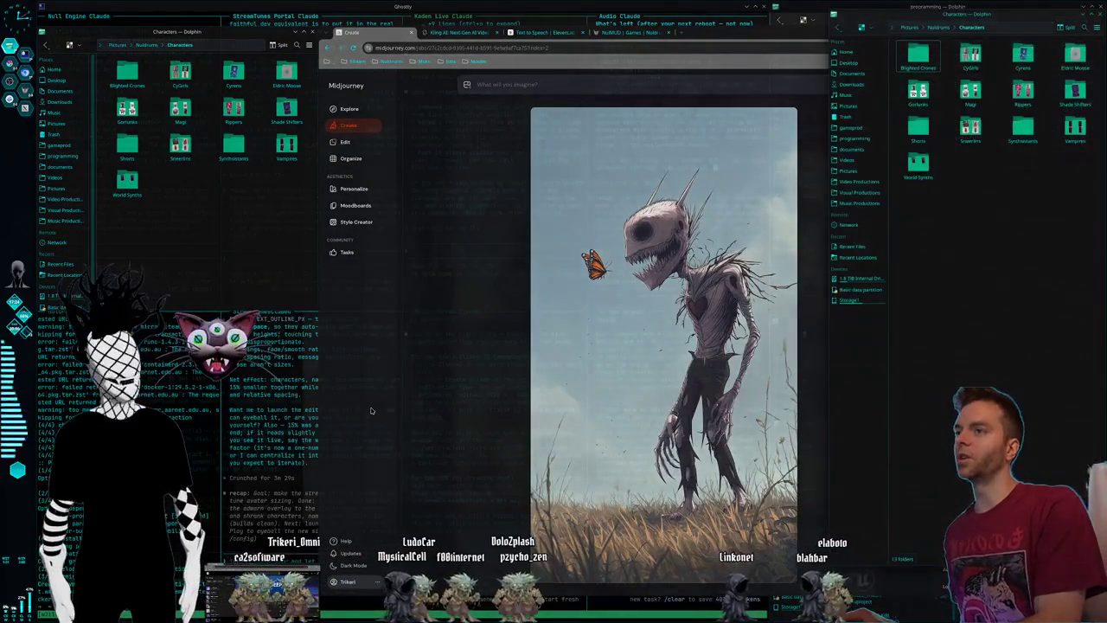
{"action": "type", "text": "kritakdenli"}
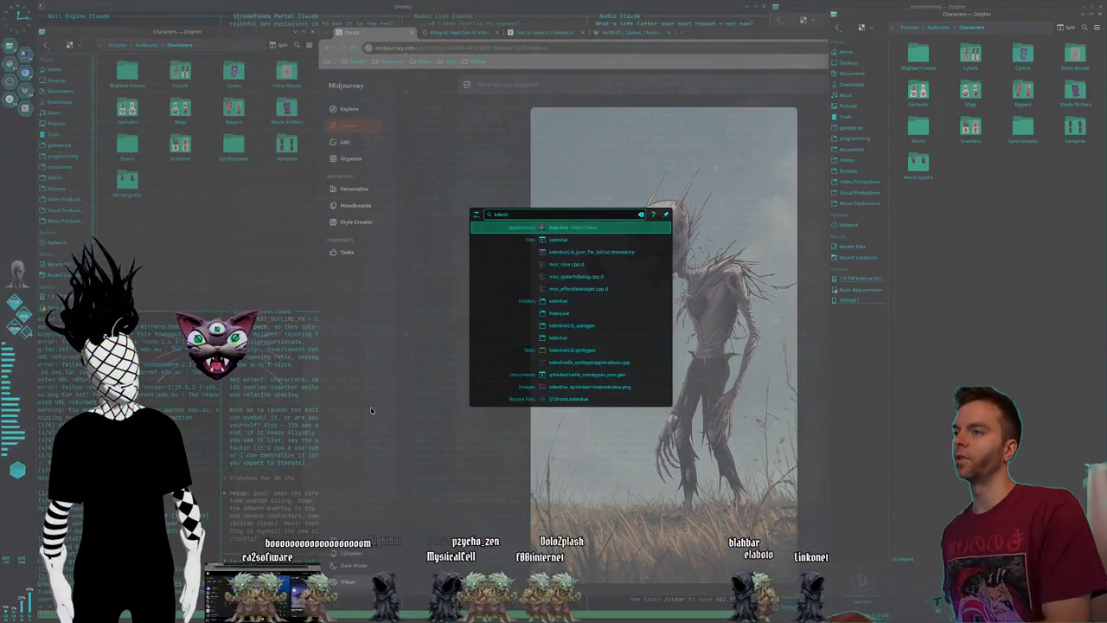
{"action": "key", "text": "Return"}
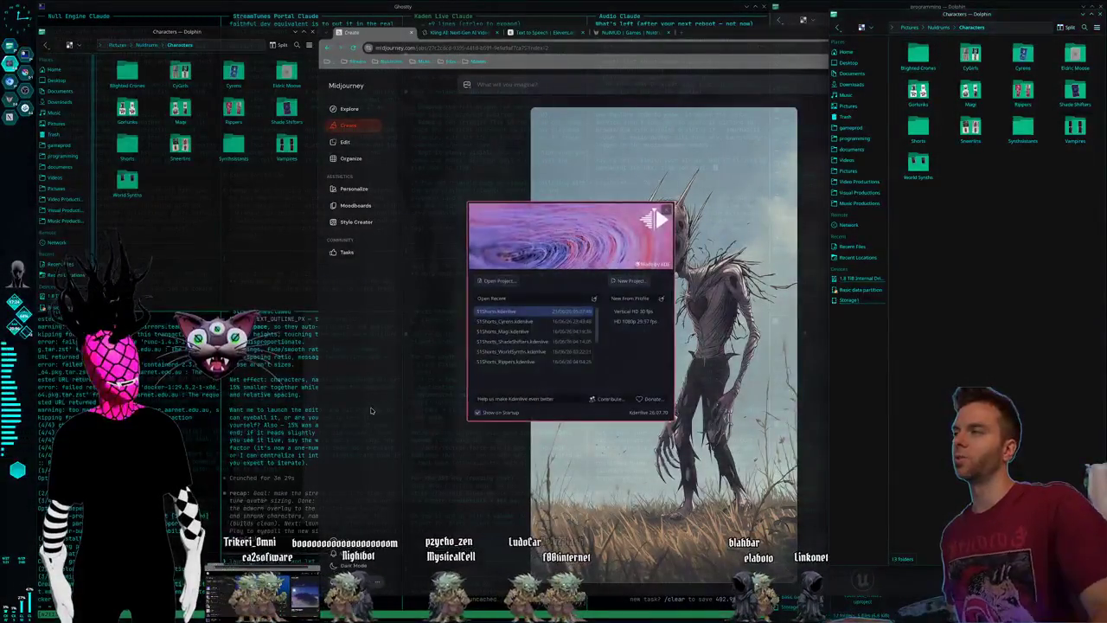
{"action": "double_click", "coordinate": [512, 313]}
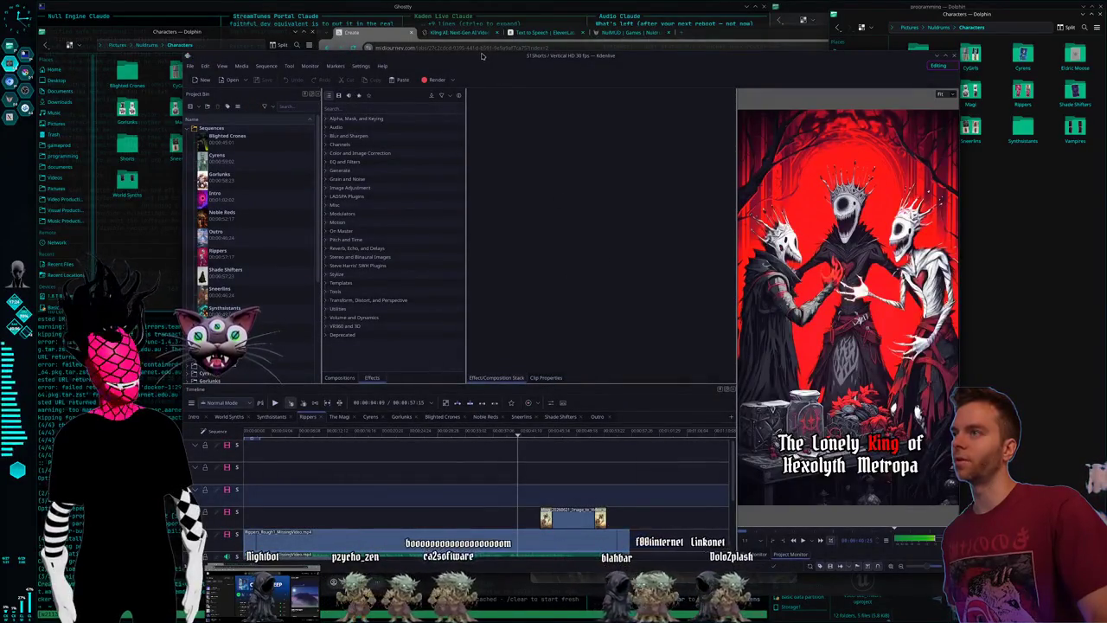
Reposition the Kdenlive window, play the Rippers sequence, and jump to about 23 seconds.
{"action": "left_click_drag", "start_coordinate": [482, 57], "coordinate": [489, 19]}
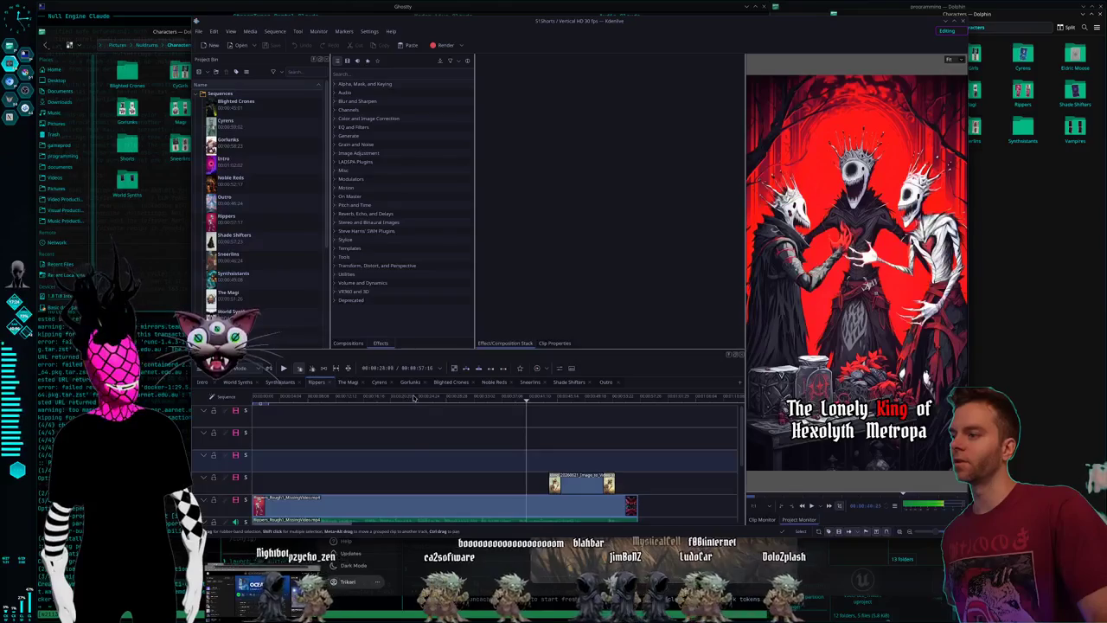
{"action": "left_click", "coordinate": [284, 368]}
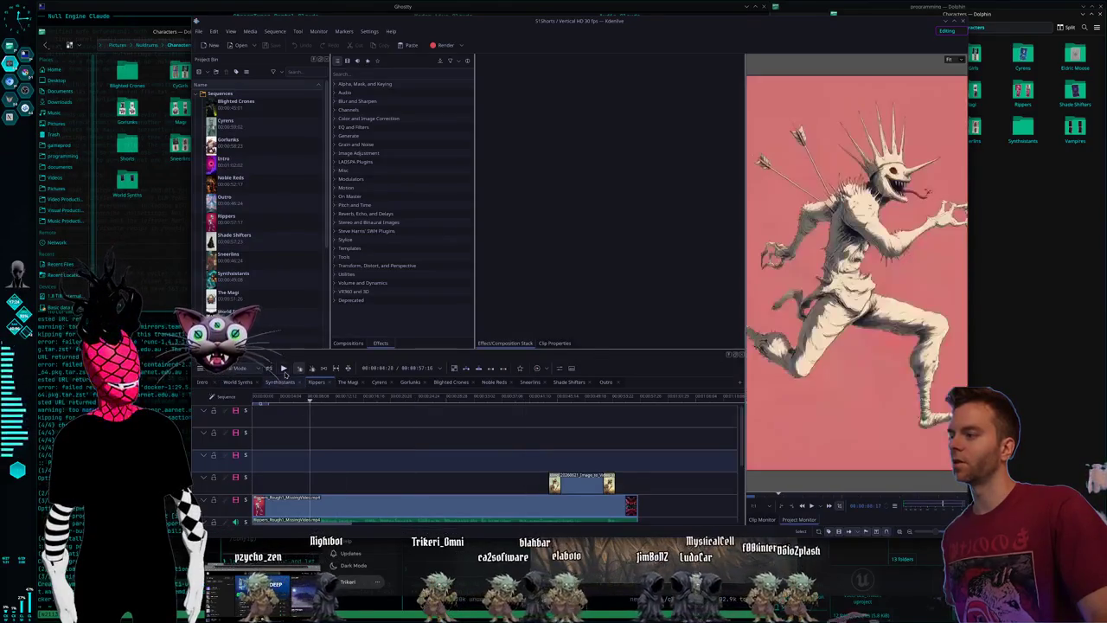
{"action": "left_click", "coordinate": [358, 400]}
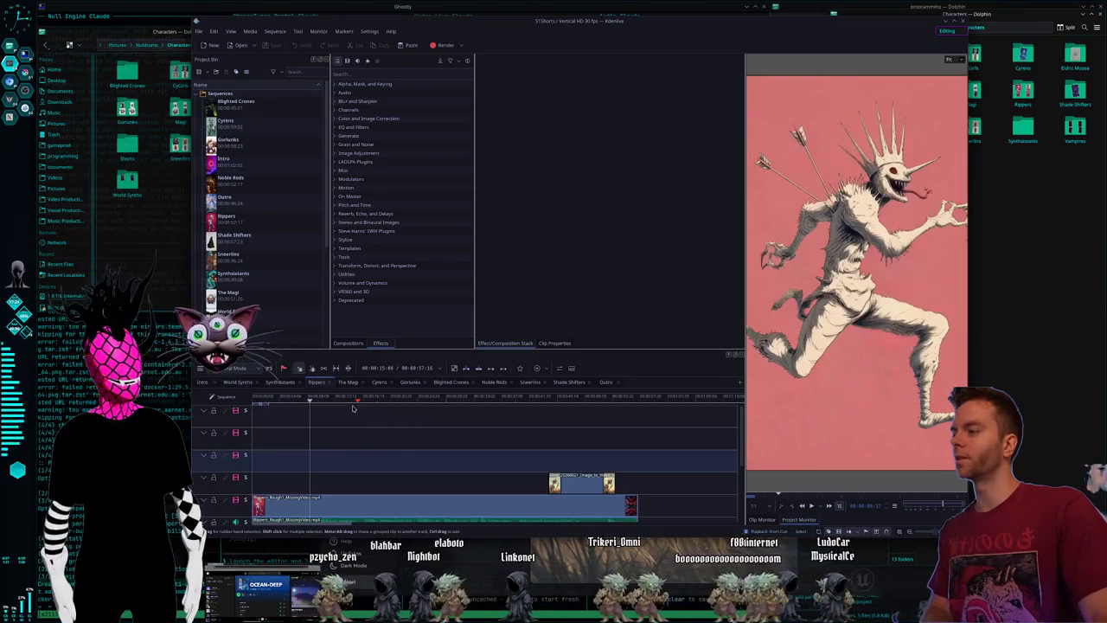
Capture a region screenshot of the timeline and switch to the terminal workspace.
{"action": "key", "text": "super+shift+Print"}
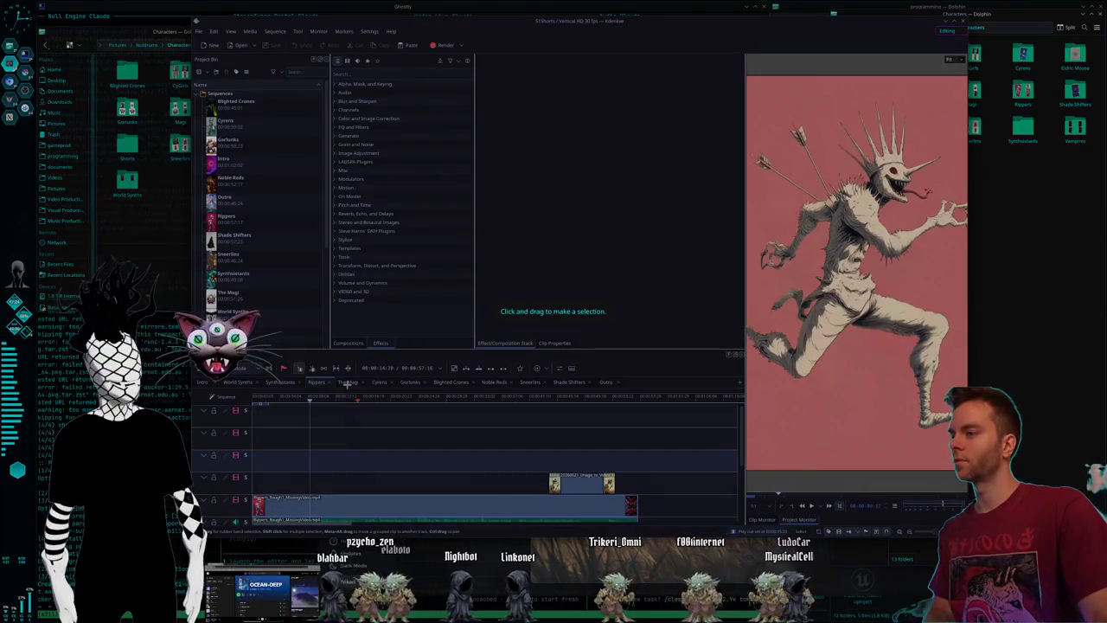
{"action": "left_click_drag", "start_coordinate": [345, 384], "coordinate": [409, 448]}
{"action": "left_click", "coordinate": [451, 462]}
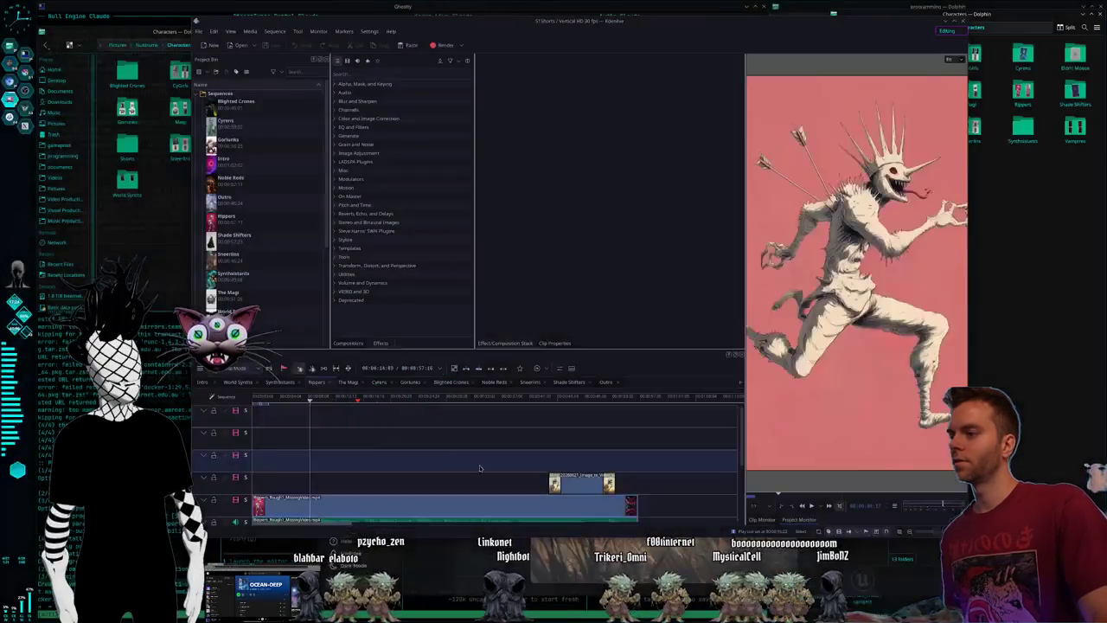
{"action": "key", "text": "alt+Tab"}
{"action": "key", "text": "alt+Tab"}
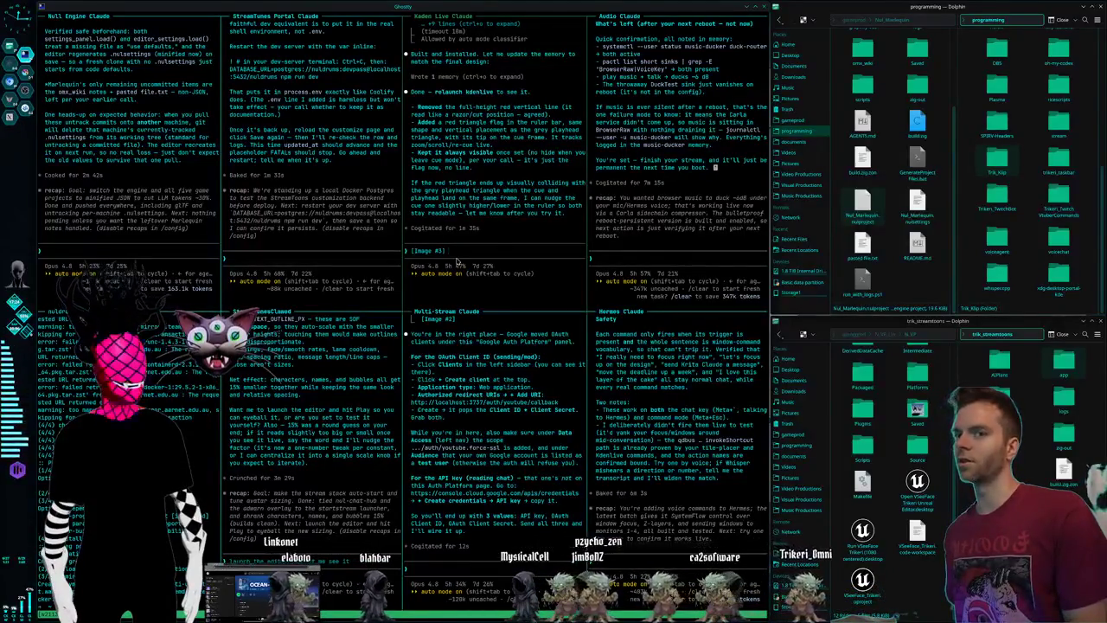
Send the assistant the right-facing cue triangle request, then set Kdenlive's playhead near six seconds.
{"action": "type", "text": "Can you turn the cue point triangle to just be facing to the right, please? Otherwise, it looks good."}
{"action": "key", "text": "Return"}
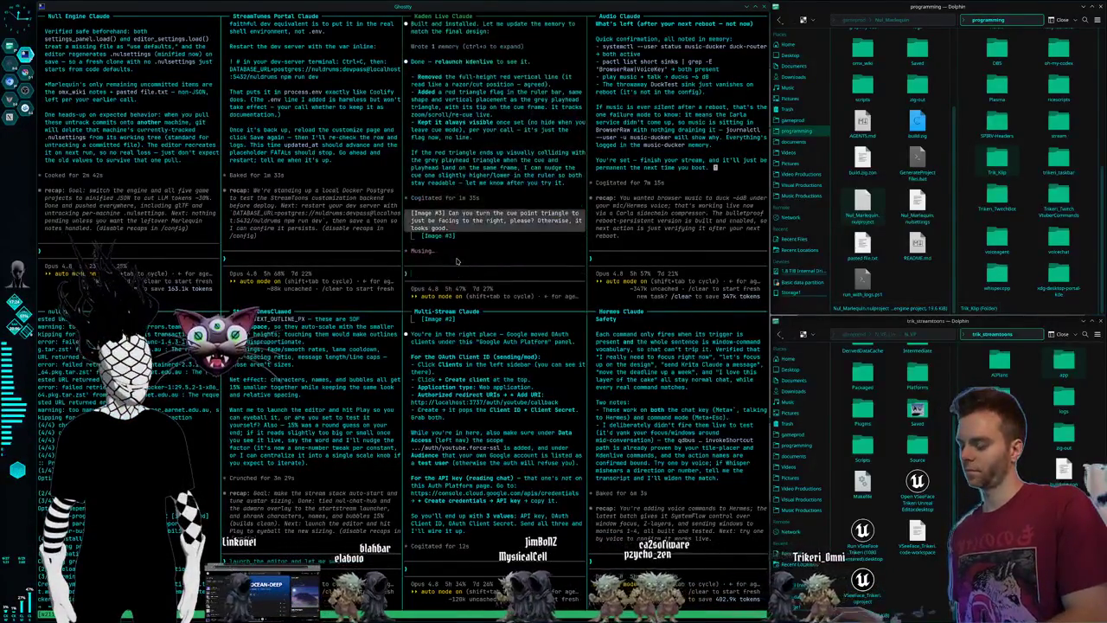
{"action": "key", "text": "ctrl+F2"}
{"action": "left_click", "coordinate": [312, 400]}
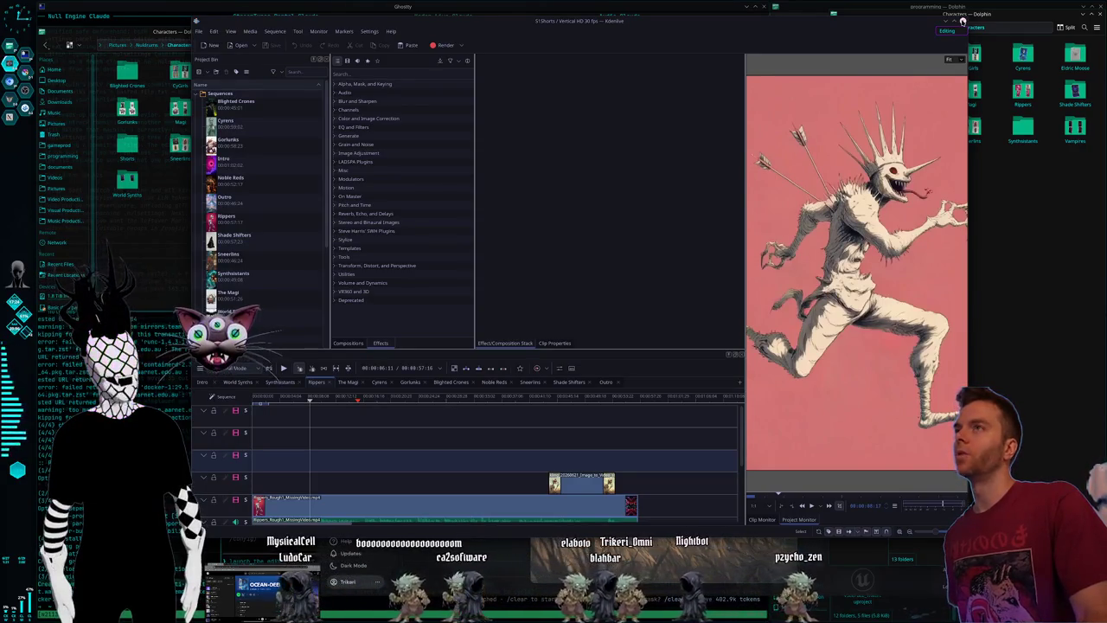
Switch to the virtual desktop with the Midjourney butterfly creature image in the browser.
{"action": "left_click", "coordinate": [962, 21]}
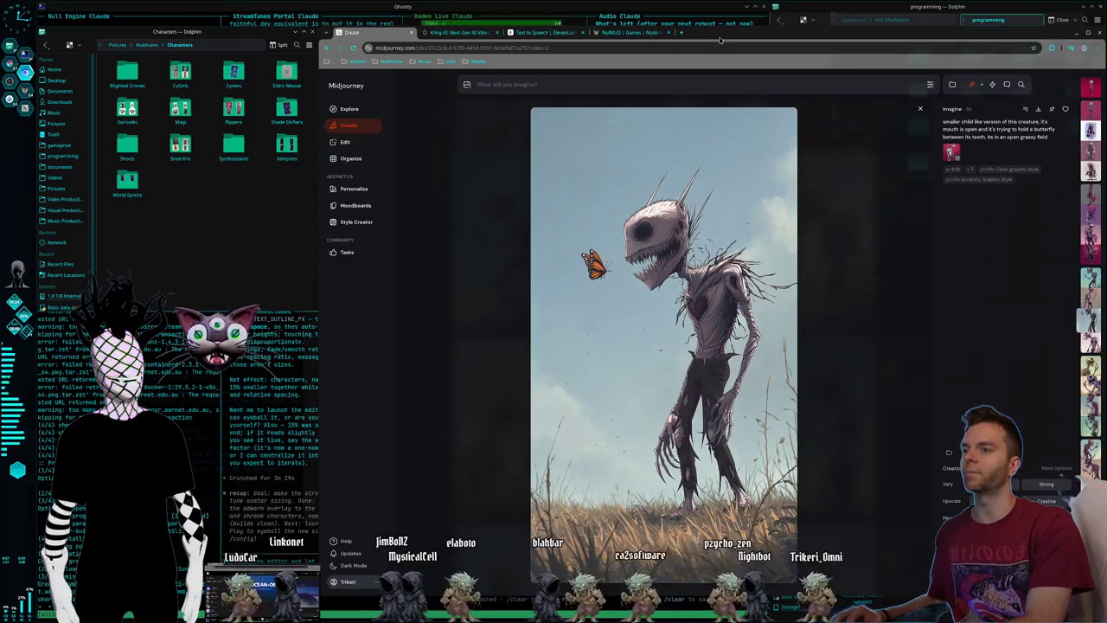
Move away from the Midjourney browser and bring up the Krita workspace with the hooded character artwork.
{"action": "key", "text": "super+Left"}
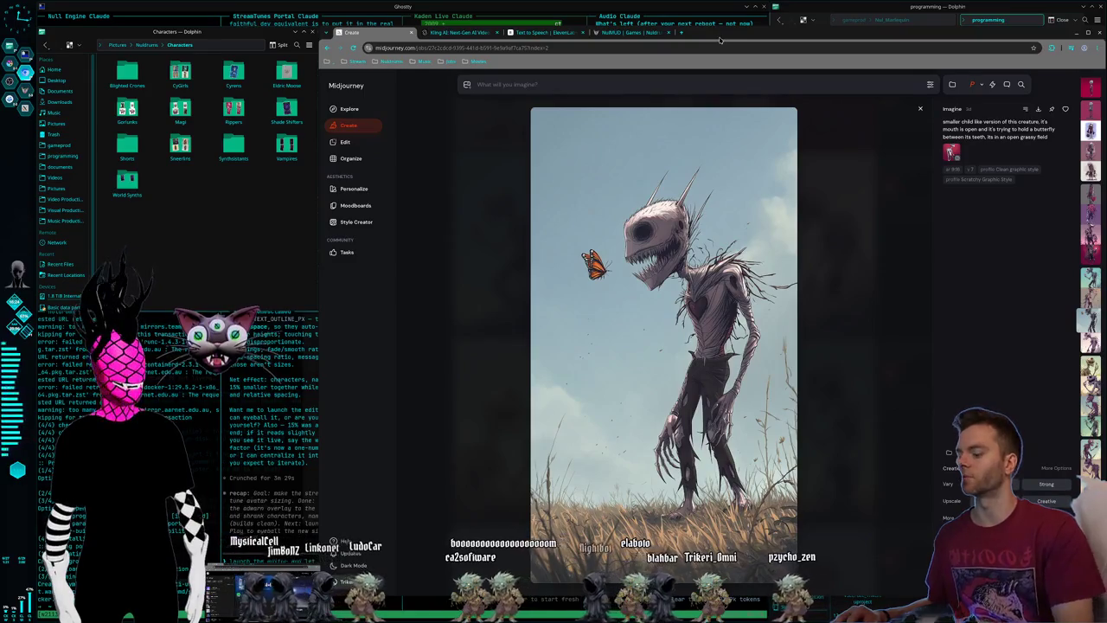
{"action": "key", "text": "alt+Tab"}
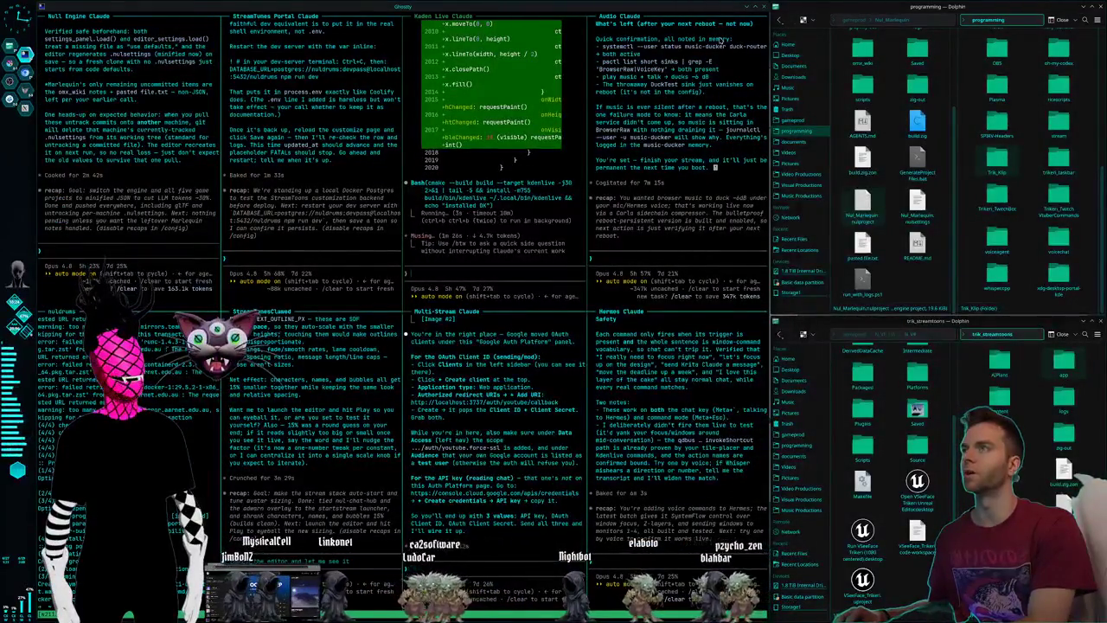
{"action": "key", "text": "super+2"}
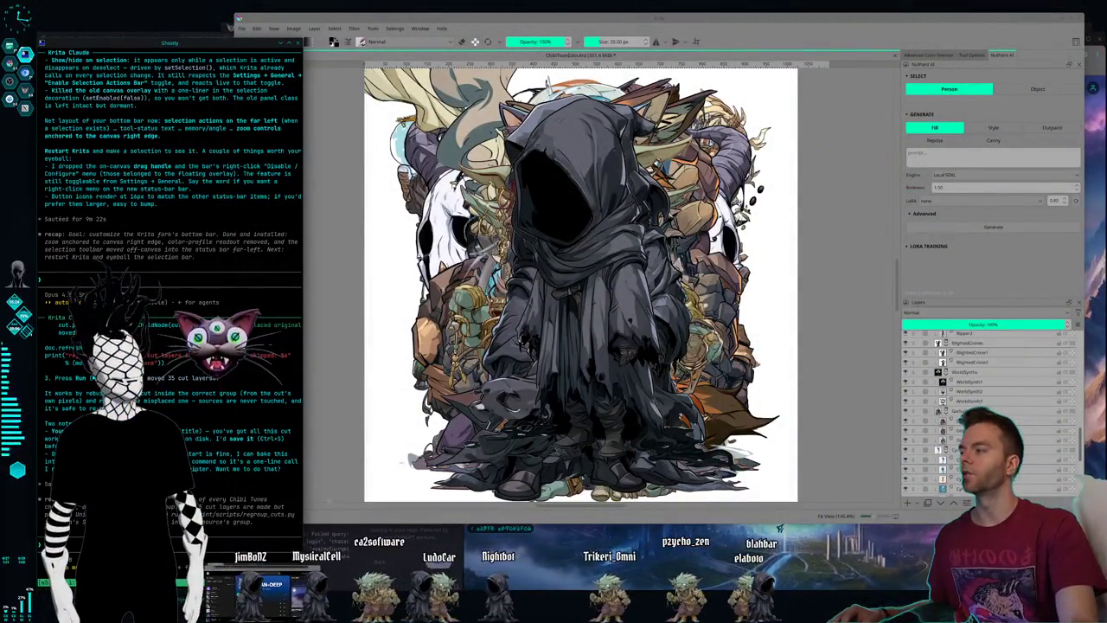
Bring the Krita Claude terminal in front of Krita, read its regroup script notes, and submit.
{"action": "left_click", "coordinate": [172, 277]}
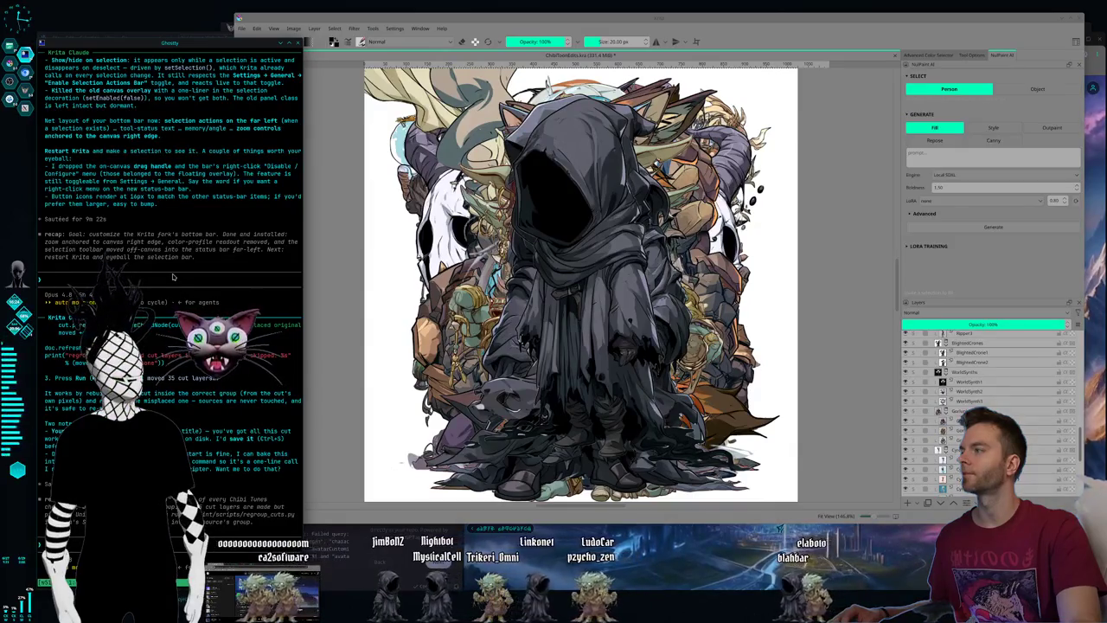
{"action": "left_click", "coordinate": [335, 516]}
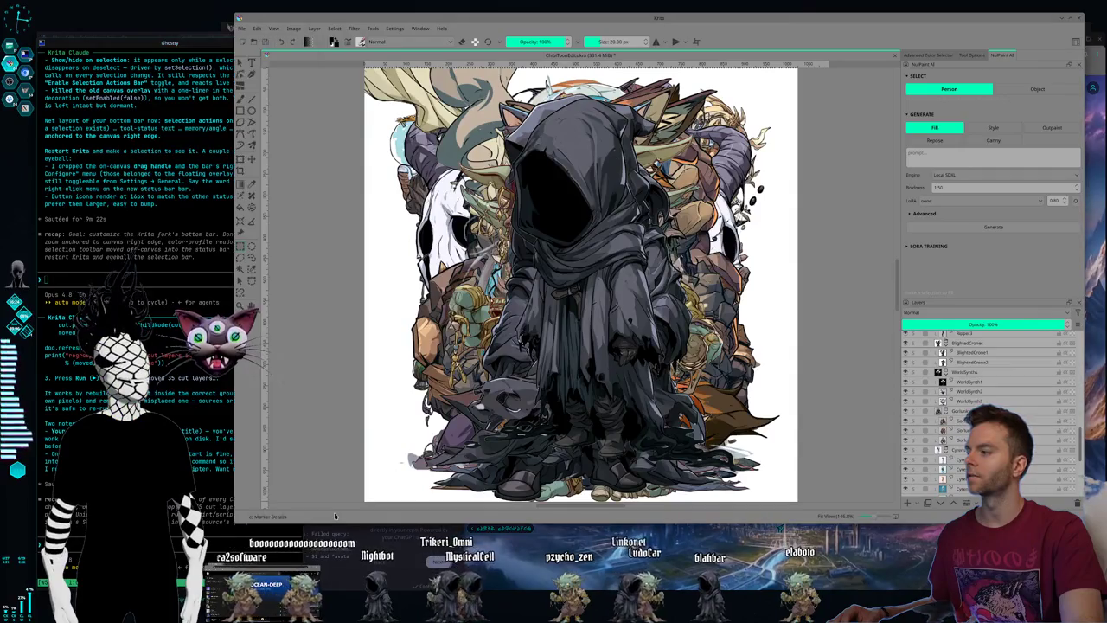
{"action": "left_click", "coordinate": [197, 484]}
{"action": "scroll", "coordinate": [198, 485], "scroll_direction": "up", "scroll_amount": 5}
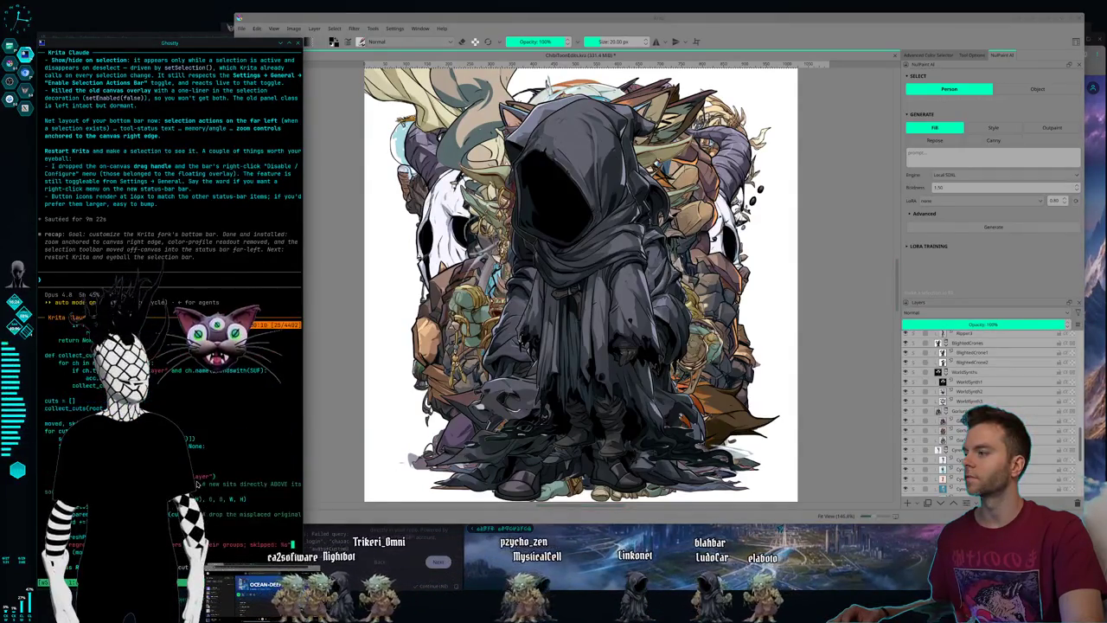
{"action": "scroll", "coordinate": [197, 484], "scroll_direction": "up", "scroll_amount": 6}
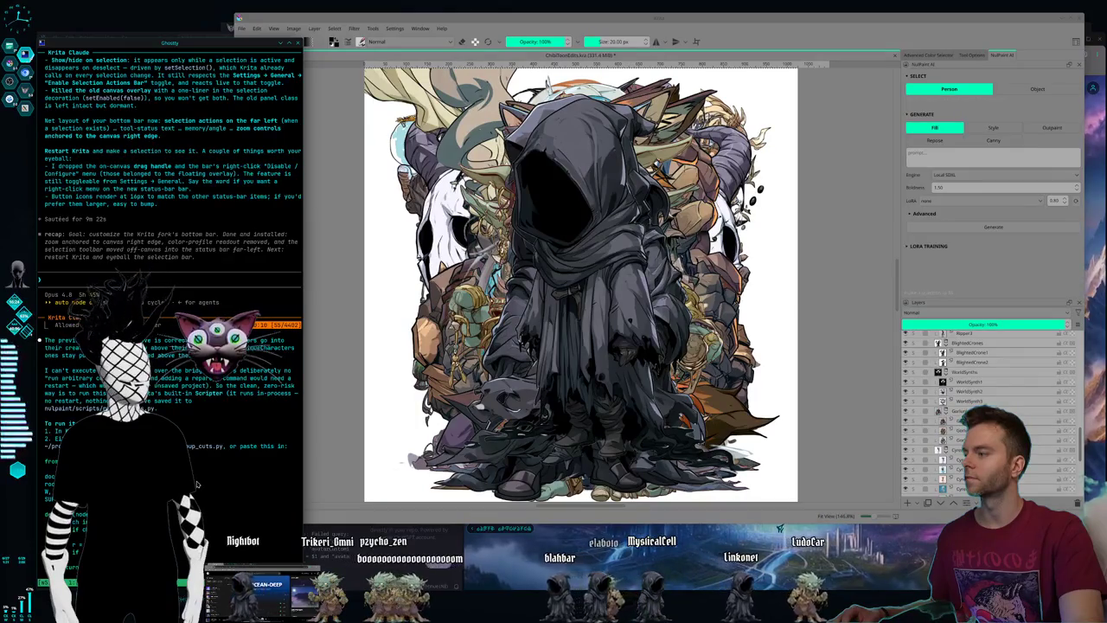
{"action": "scroll", "coordinate": [197, 485], "scroll_direction": "down", "scroll_amount": 6}
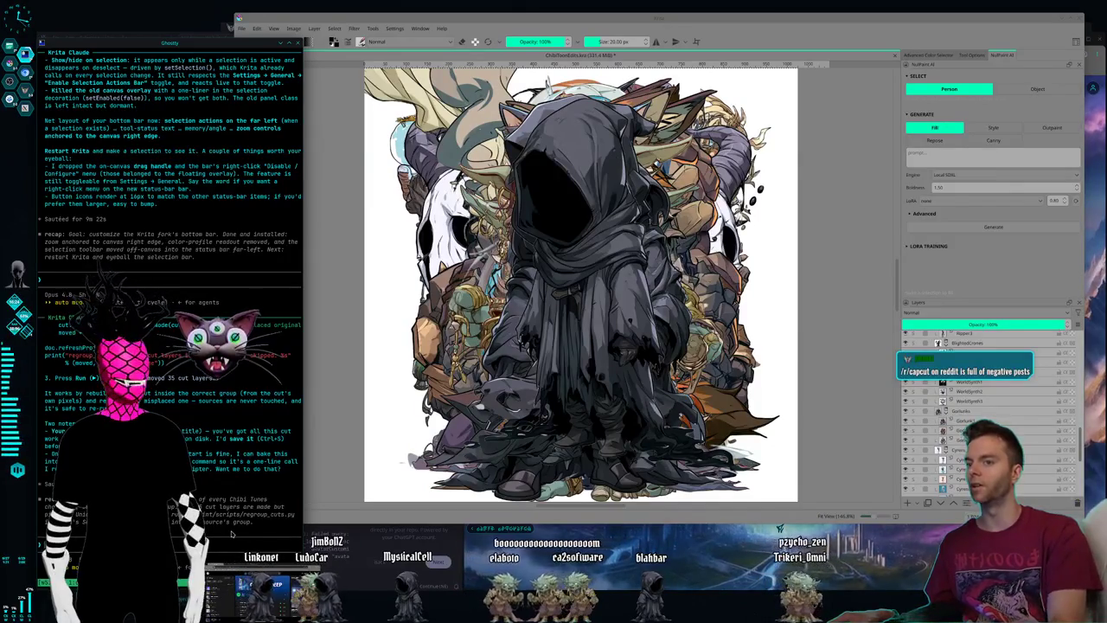
{"action": "key", "text": "Return"}
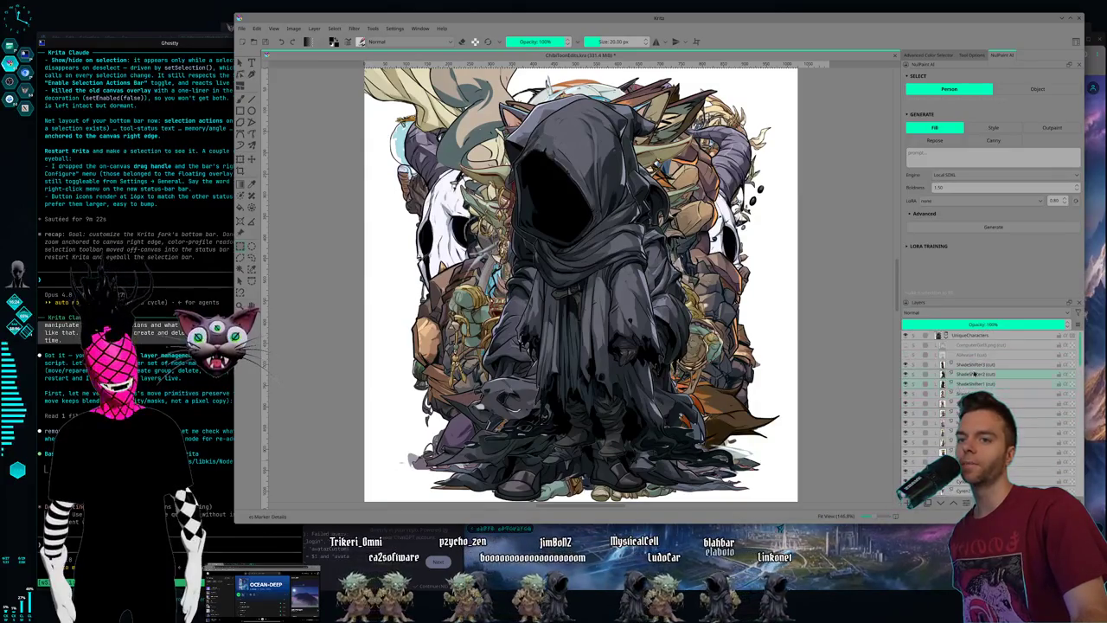
Select the ShadeShifter3 cut layer in Krita's Layers docker.
{"action": "left_click", "coordinate": [982, 366]}
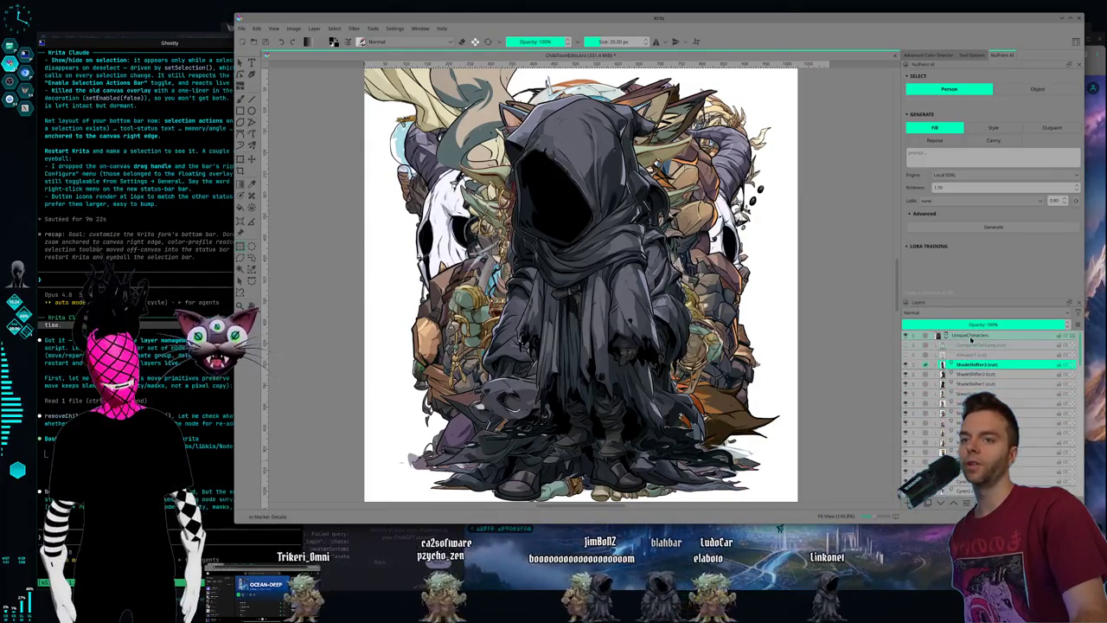
Scroll through Krita's layer stack to review the cut character layers, then hide Krita.
{"action": "scroll", "coordinate": [971, 364], "scroll_direction": "down", "scroll_amount": 5}
{"action": "scroll", "coordinate": [971, 370], "scroll_direction": "down", "scroll_amount": 3}
{"action": "scroll", "coordinate": [971, 369], "scroll_direction": "down", "scroll_amount": 2}
{"action": "scroll", "coordinate": [969, 369], "scroll_direction": "down", "scroll_amount": 2}
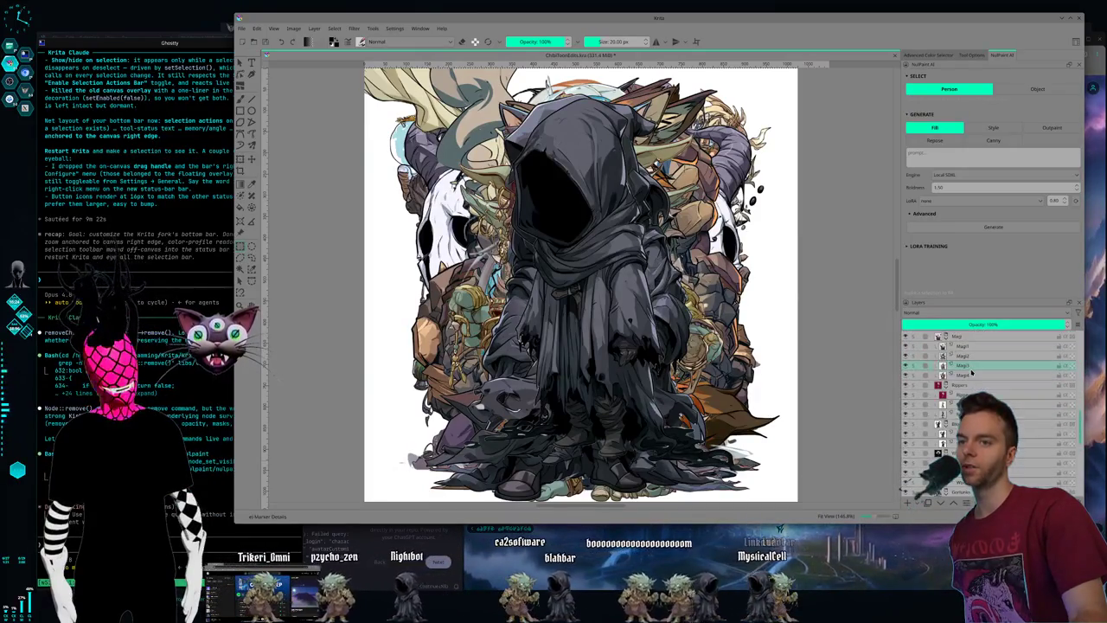
{"action": "scroll", "coordinate": [969, 369], "scroll_direction": "down", "scroll_amount": 2}
{"action": "scroll", "coordinate": [969, 369], "scroll_direction": "down", "scroll_amount": 2}
{"action": "scroll", "coordinate": [969, 369], "scroll_direction": "down", "scroll_amount": 2}
{"action": "scroll", "coordinate": [968, 368], "scroll_direction": "down", "scroll_amount": 2}
{"action": "scroll", "coordinate": [967, 367], "scroll_direction": "down", "scroll_amount": 2}
{"action": "scroll", "coordinate": [967, 367], "scroll_direction": "down", "scroll_amount": 2}
{"action": "scroll", "coordinate": [968, 367], "scroll_direction": "down", "scroll_amount": 2}
{"action": "scroll", "coordinate": [969, 389], "scroll_direction": "down", "scroll_amount": 2}
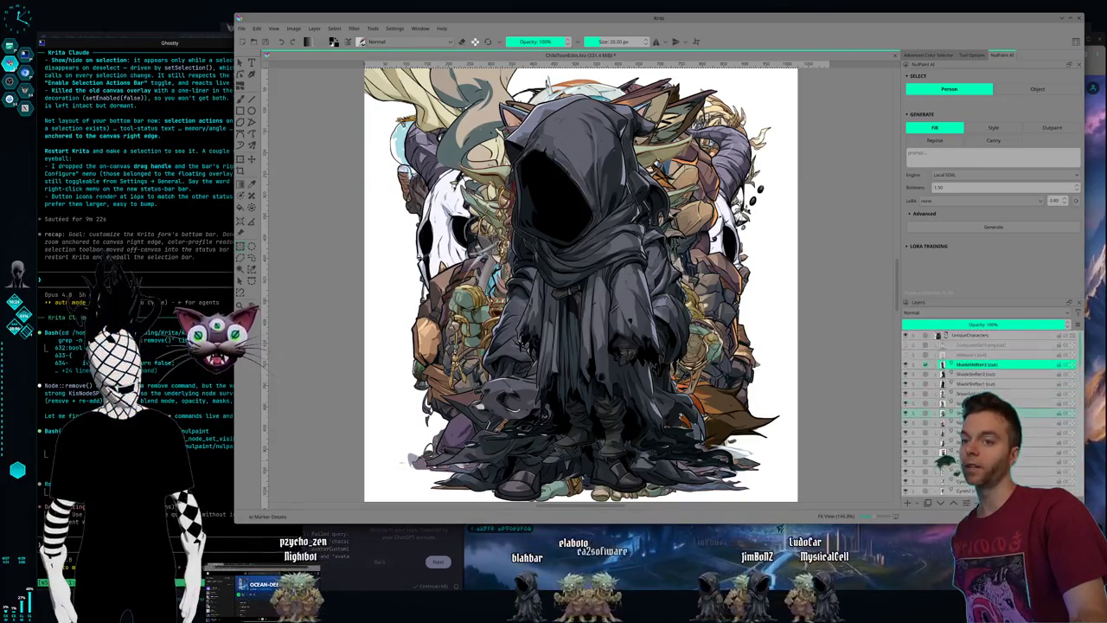
{"action": "scroll", "coordinate": [968, 402], "scroll_direction": "down", "scroll_amount": 2}
{"action": "scroll", "coordinate": [968, 403], "scroll_direction": "down", "scroll_amount": 2}
{"action": "scroll", "coordinate": [986, 402], "scroll_direction": "down", "scroll_amount": 2}
{"action": "scroll", "coordinate": [986, 402], "scroll_direction": "down", "scroll_amount": 2}
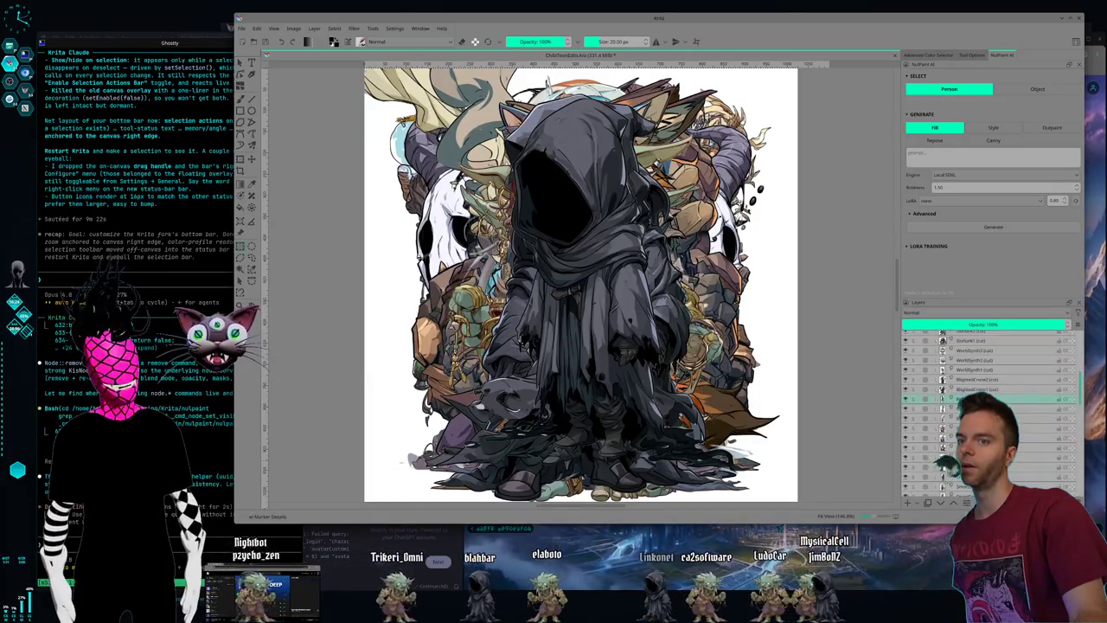
{"action": "scroll", "coordinate": [986, 402], "scroll_direction": "down", "scroll_amount": 2}
{"action": "scroll", "coordinate": [962, 396], "scroll_direction": "up", "scroll_amount": 3}
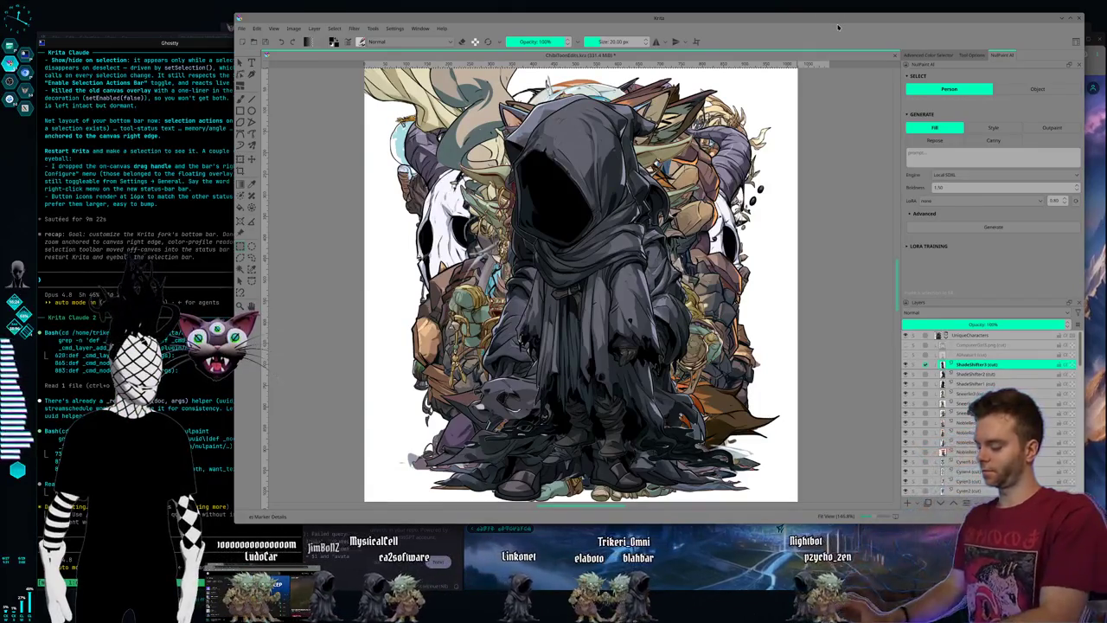
{"action": "key", "text": "ctrl+q"}
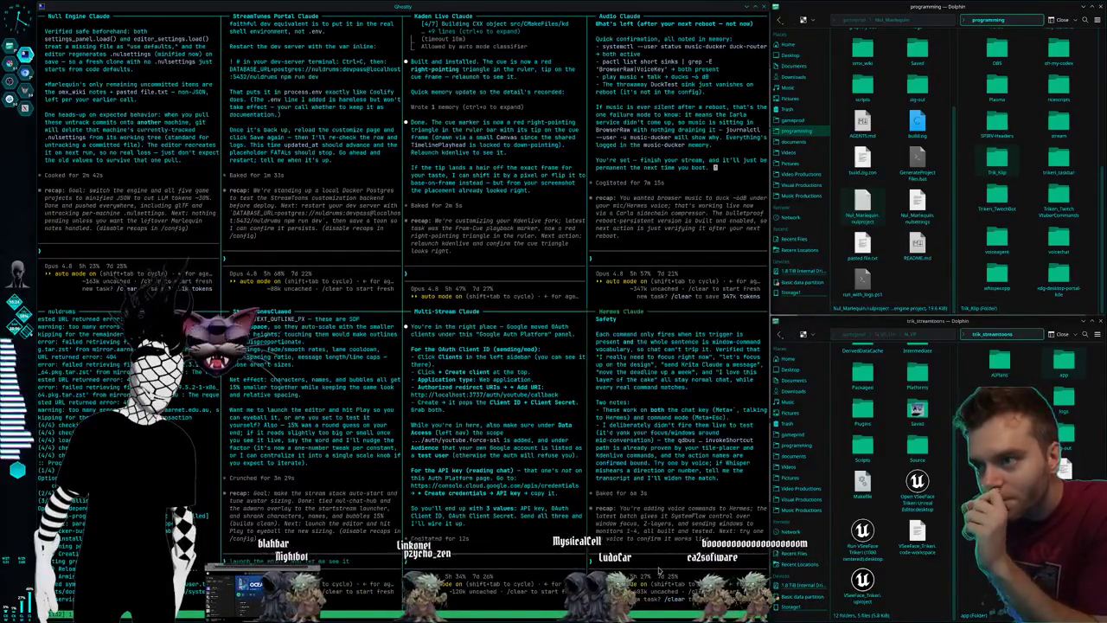
{"action": "scroll", "coordinate": [673, 493], "scroll_direction": "up", "scroll_amount": 5}
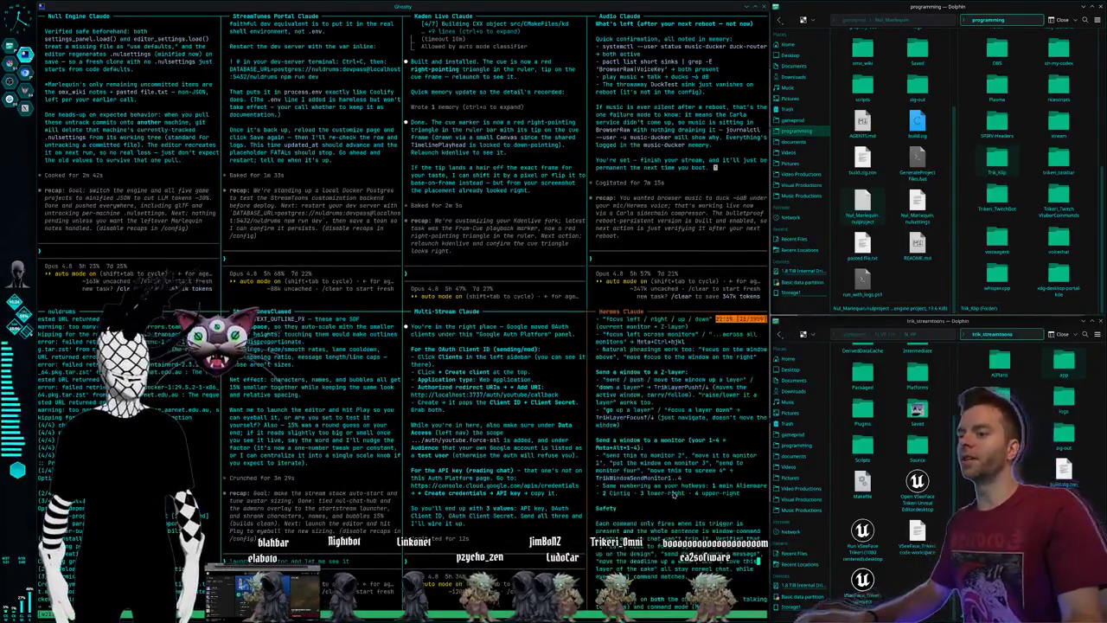
{"action": "scroll", "coordinate": [679, 496], "scroll_direction": "up", "scroll_amount": 6}
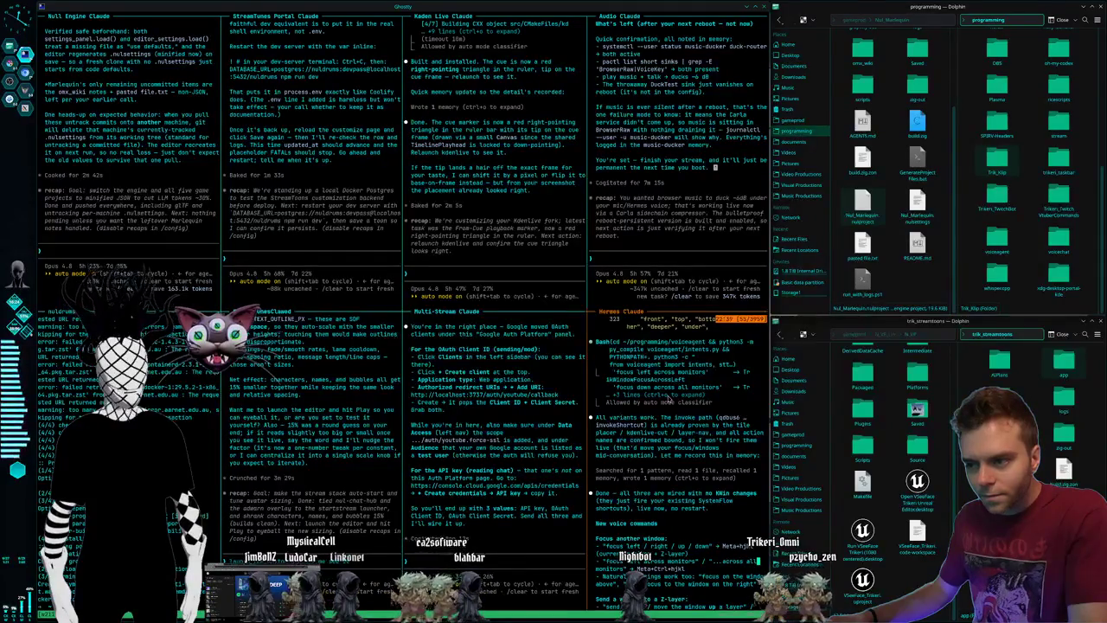
{"action": "scroll", "coordinate": [668, 396], "scroll_direction": "down", "scroll_amount": 5}
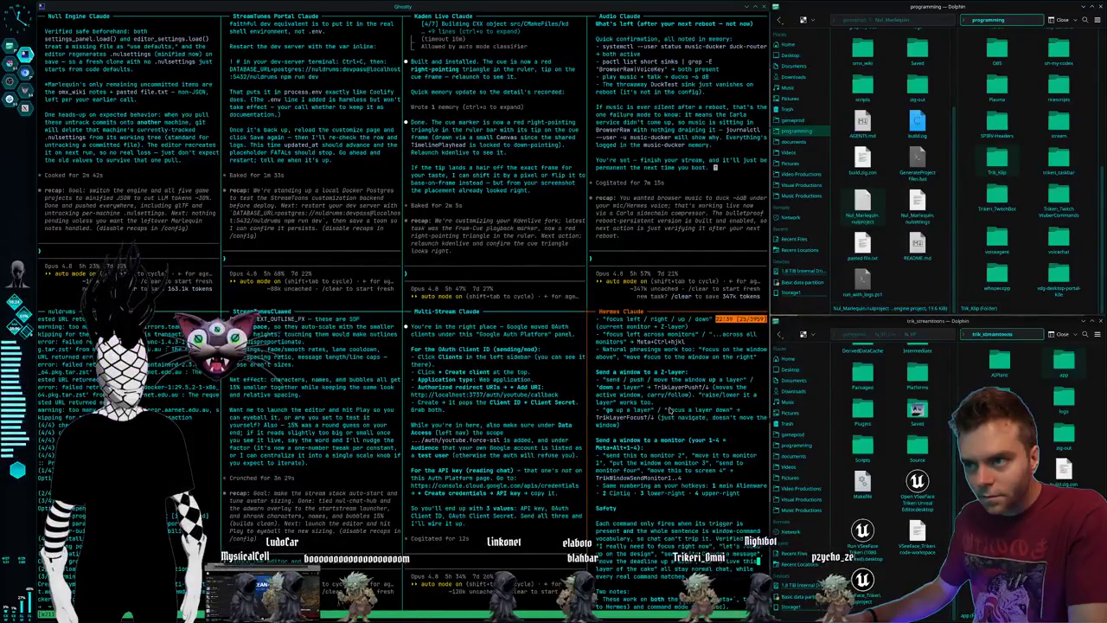
{"action": "scroll", "coordinate": [669, 410], "scroll_direction": "down", "scroll_amount": 5}
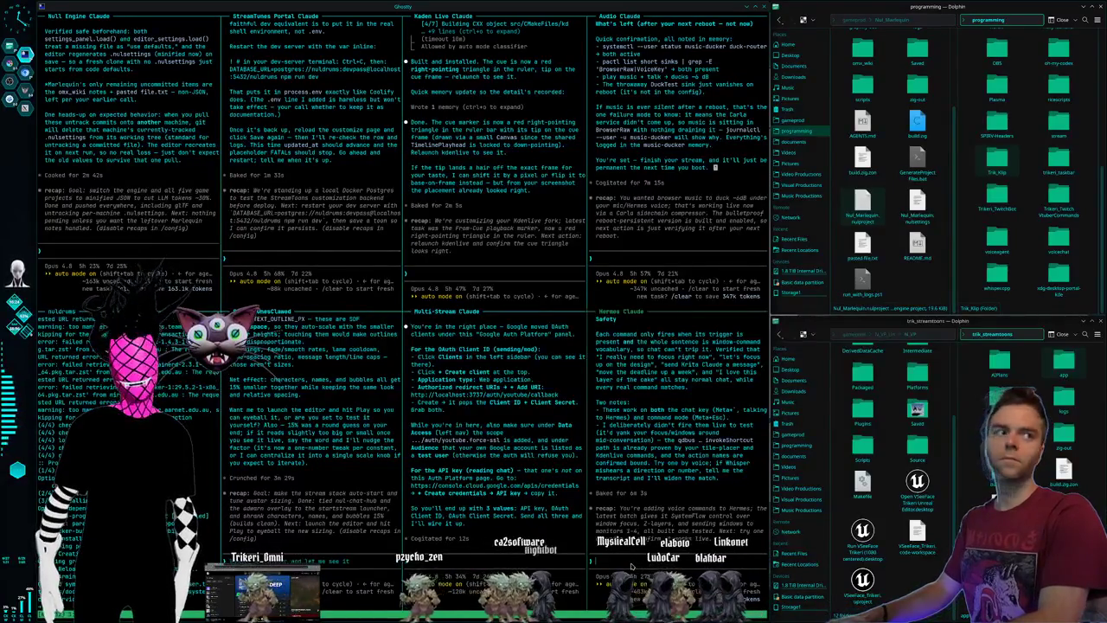
{"action": "key", "text": "alt+space"}
Tell the Hermes assistant that 'focus krita' confused it into treating Krita as an OBS scene.
{"action": "key", "text": "Return"}
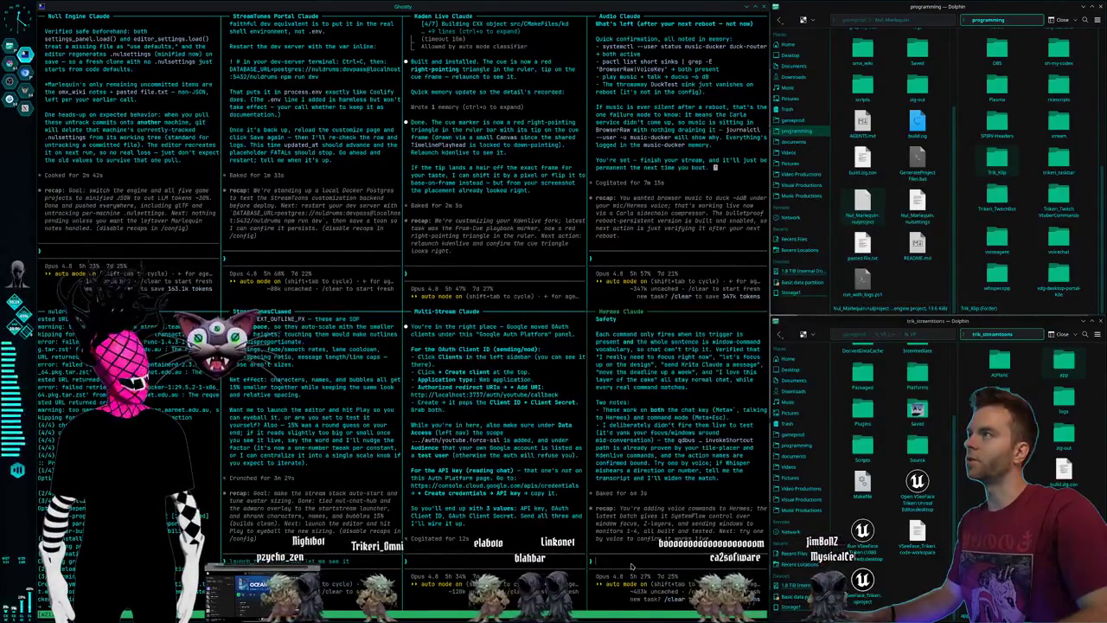
{"action": "type", "text": "Okay, I just tried to ask it just simply \"focus krita\"? It looks like it got confused. It thought it was a scene in OBS."}
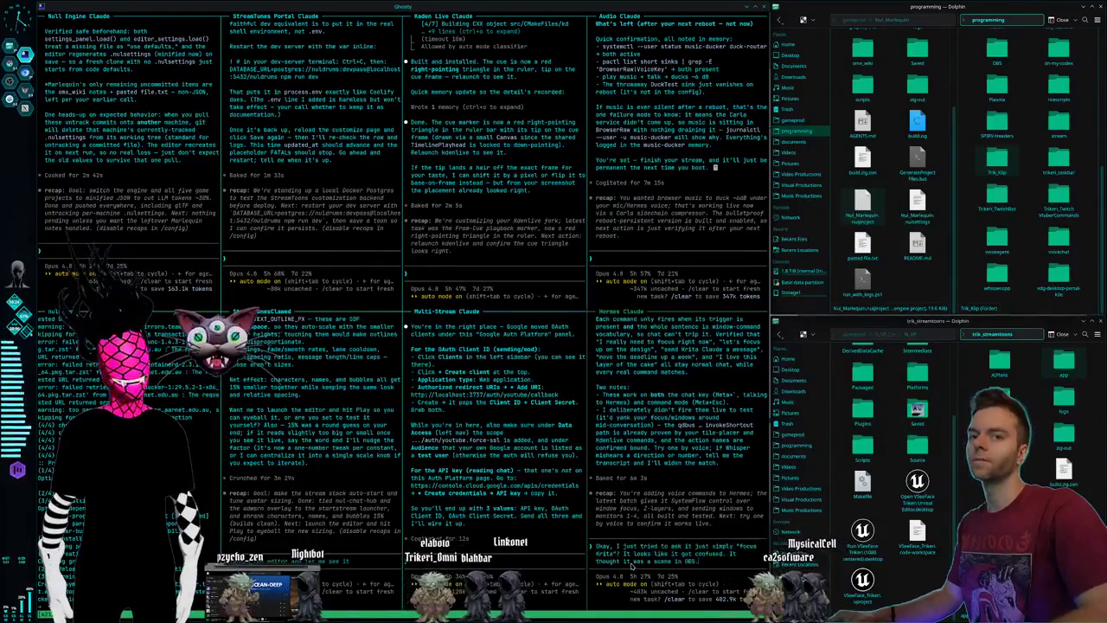
{"action": "key", "text": "Return"}
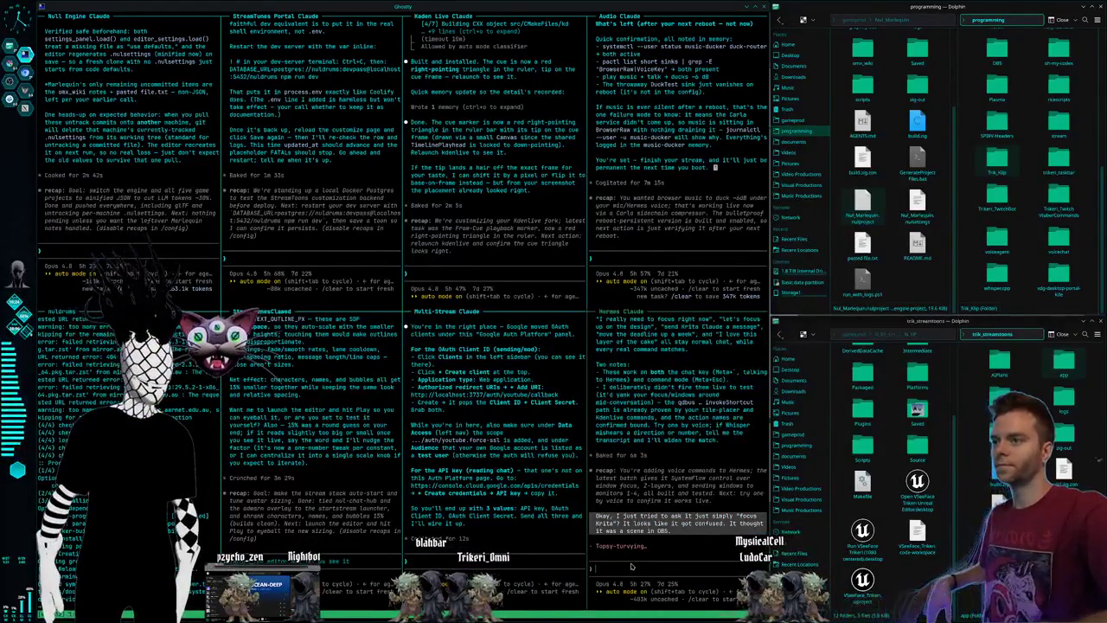